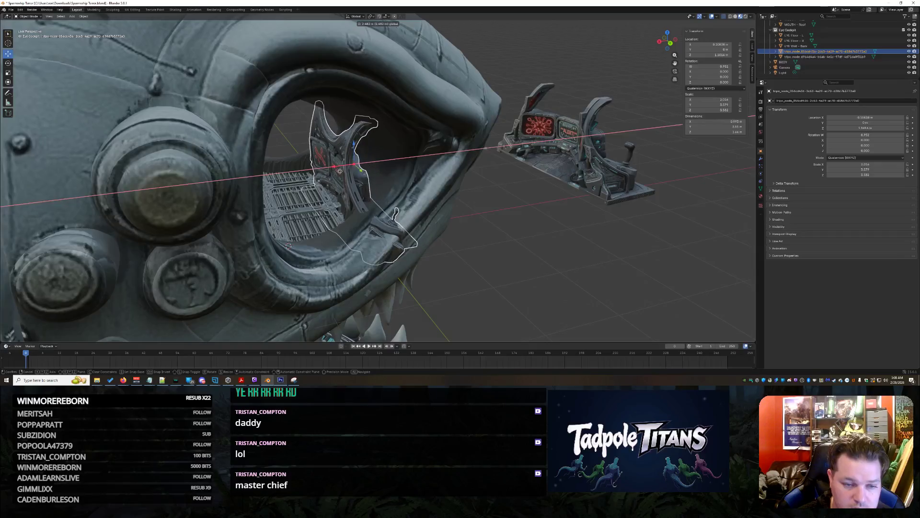
- Raise the cockpit seat along Z, slide it along X, and tilt it about -17° on Y
key("KP_Decimal")
middle_click_drag(523, 203, 578, 212)
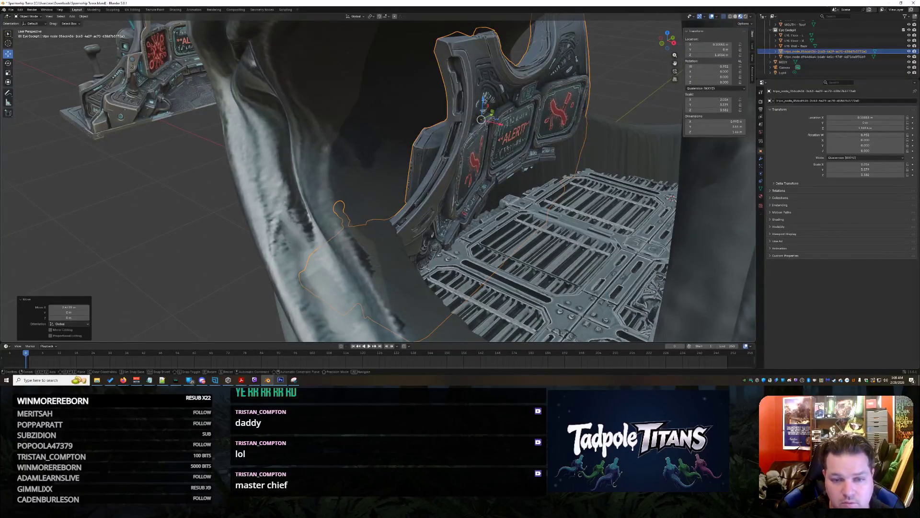
key("z")
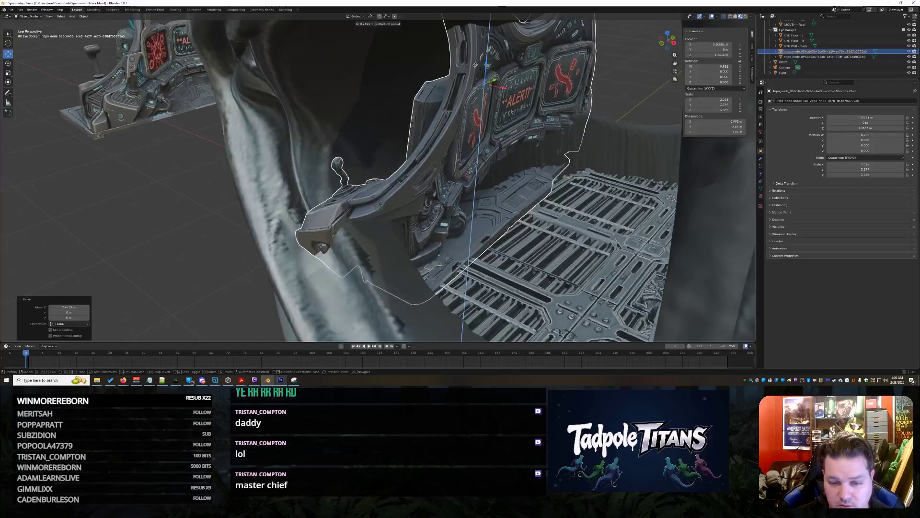
left_click(478, 90)
key("g")
key("x")
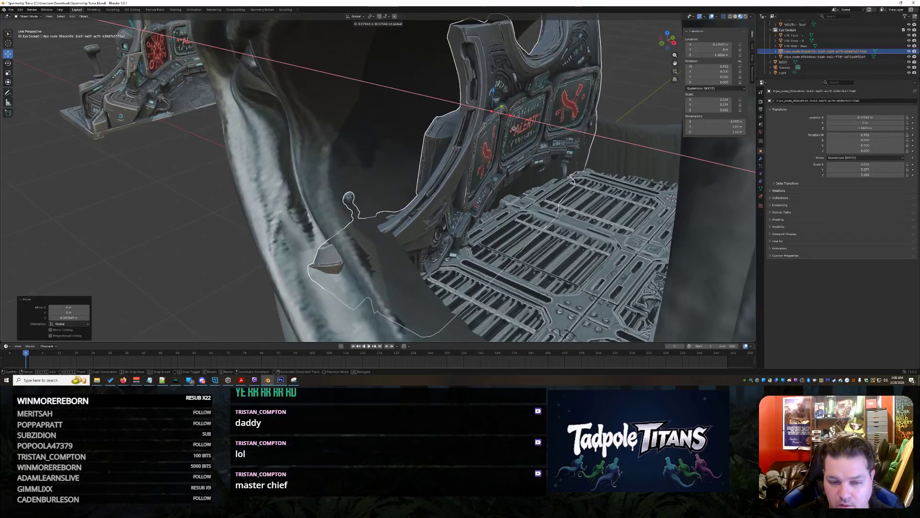
left_click(514, 129)
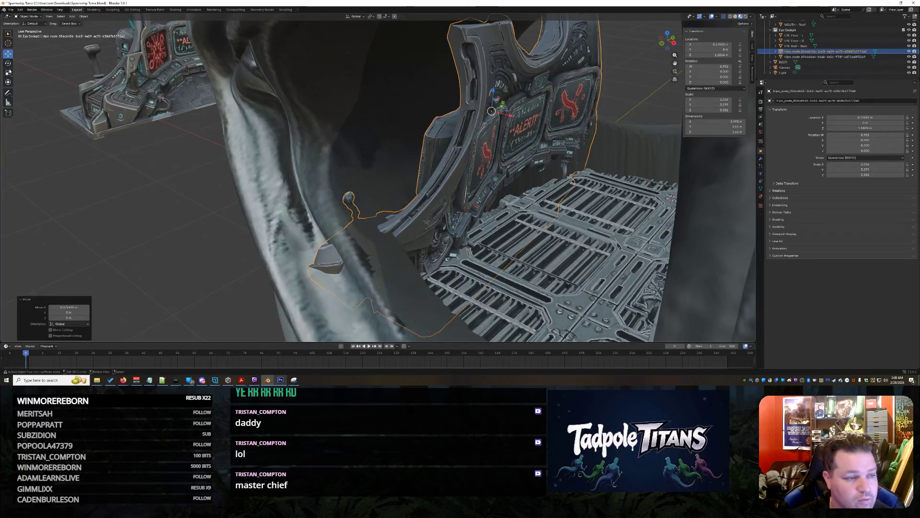
left_click_drag(509, 107, 503, 101)
mouse_move(602, 222)
middle_mouse_down()
mouse_move(575, 202)
mouse_move(532, 219)
mouse_move(265, 205)
mouse_move(534, 220)
middle_mouse_up()
- Nudge the seat slightly along X so it settles inside the eye opening
left_click(7, 53)
key("g")
key("x")
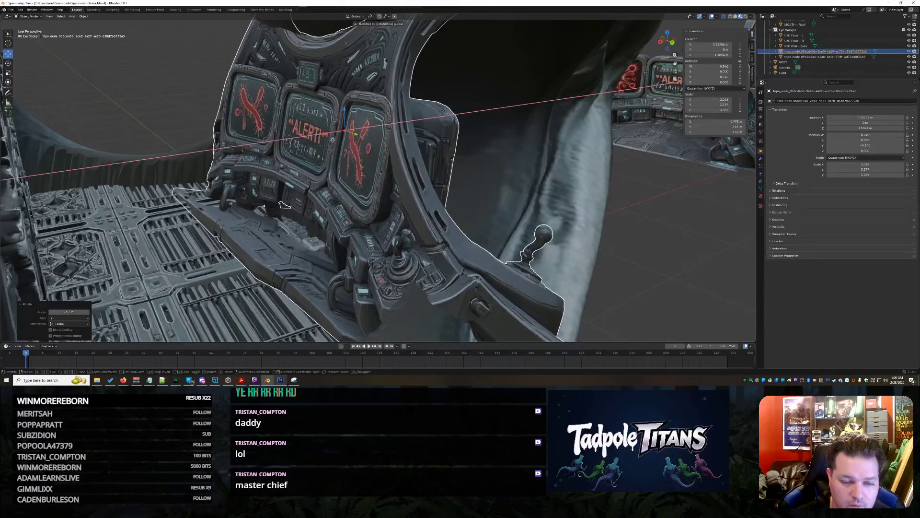
left_click(332, 141)
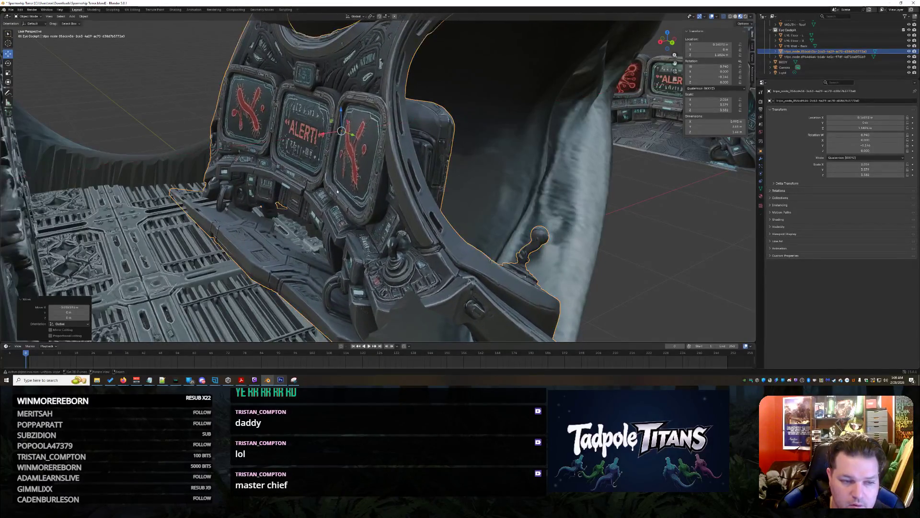
key("KP_Decimal")
middle_click_drag(360, 215, 566, 223)
left_click(478, 143)
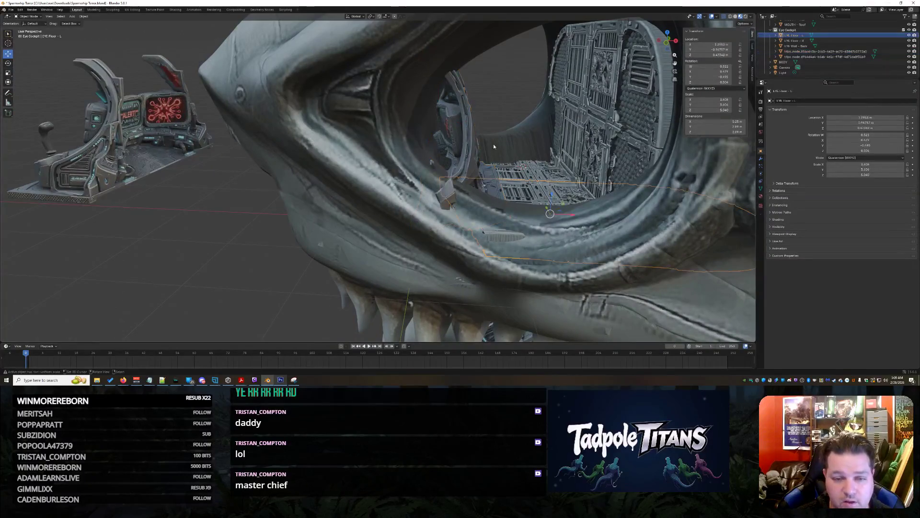
- Slide the cockpit left along X, then select the inner seat and enter Edit Mode
left_click_drag(459, 125, 149, 128)
mouse_move(149, 128)
middle_mouse_down()
mouse_move(304, 171)
mouse_move(368, 224)
mouse_move(557, 233)
mouse_move(433, 237)
middle_mouse_up()
left_click(304, 171)
left_click(355, 216)
left_click(30, 16)
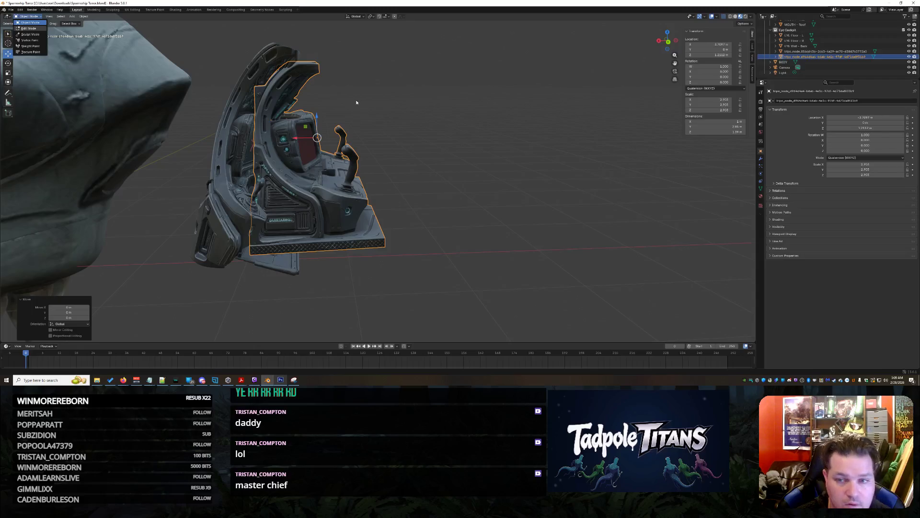
key("Tab")
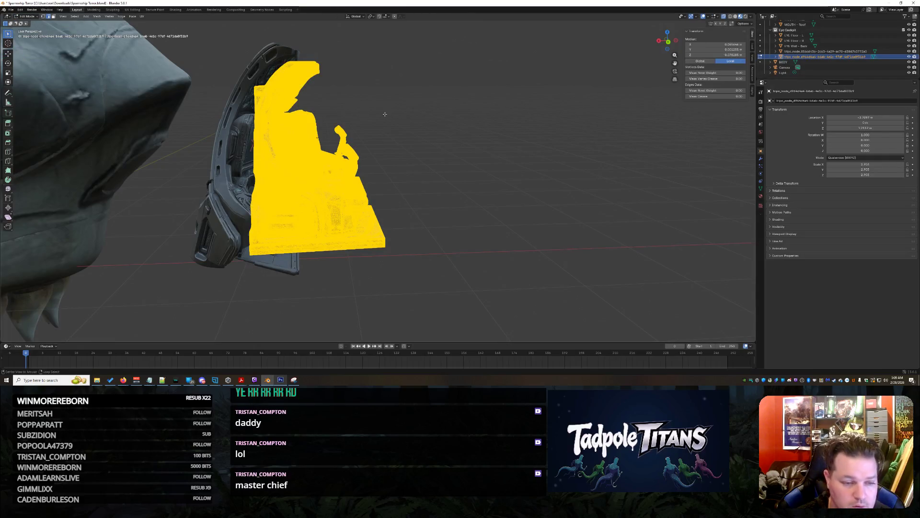
mouse_move(384, 114)
middle_mouse_down()
mouse_move(451, 113)
mouse_move(380, 119)
mouse_move(413, 158)
mouse_move(382, 122)
middle_mouse_up()
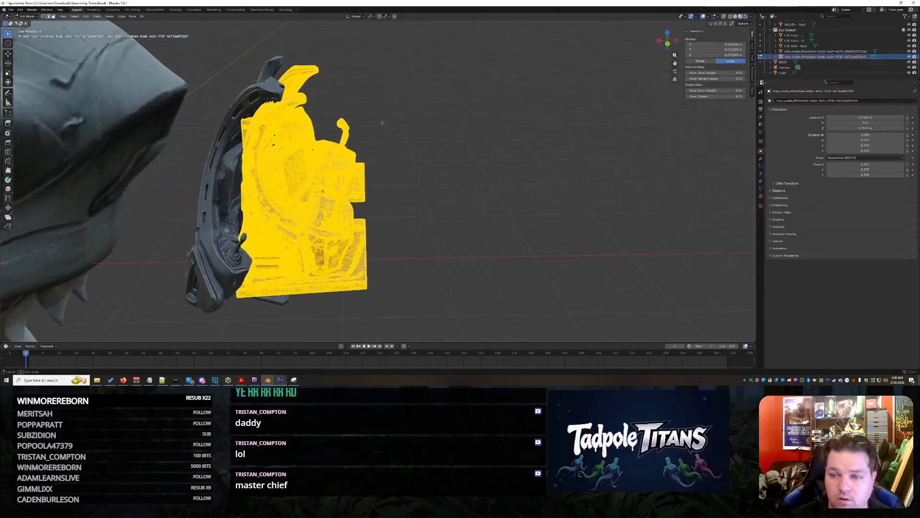
- Hide the seat mesh and switch to editing the front console mesh from the Outliner
left_click(911, 57)
left_click(911, 57)
left_click(910, 57)
mouse_move(345, 144)
middle_mouse_down()
mouse_move(377, 151)
mouse_move(363, 147)
mouse_move(385, 142)
middle_mouse_up()
middle_click_drag(585, 164, 564, 128)
scroll(564, 127, "down", 5)
key("b")
mouse_move(575, 143)
left_mouse_down()
mouse_move(479, 300)
mouse_move(448, 324)
left_mouse_up()
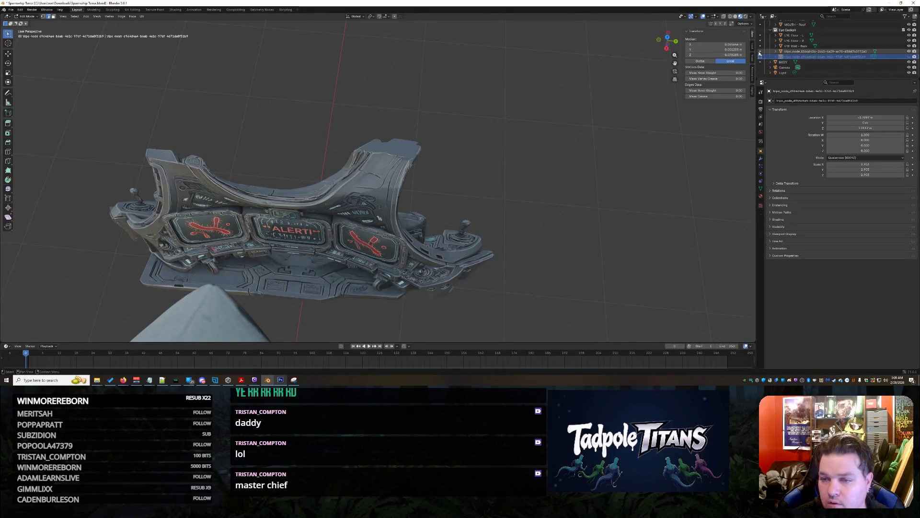
left_click(775, 52)
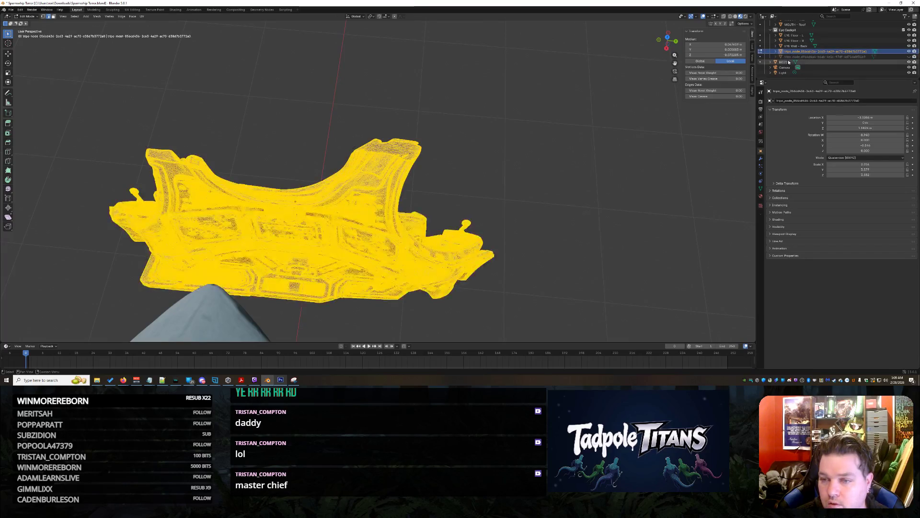
- Box-select and delete the vertices of both protruding ends of the console scan
middle_click_drag(498, 211, 512, 181)
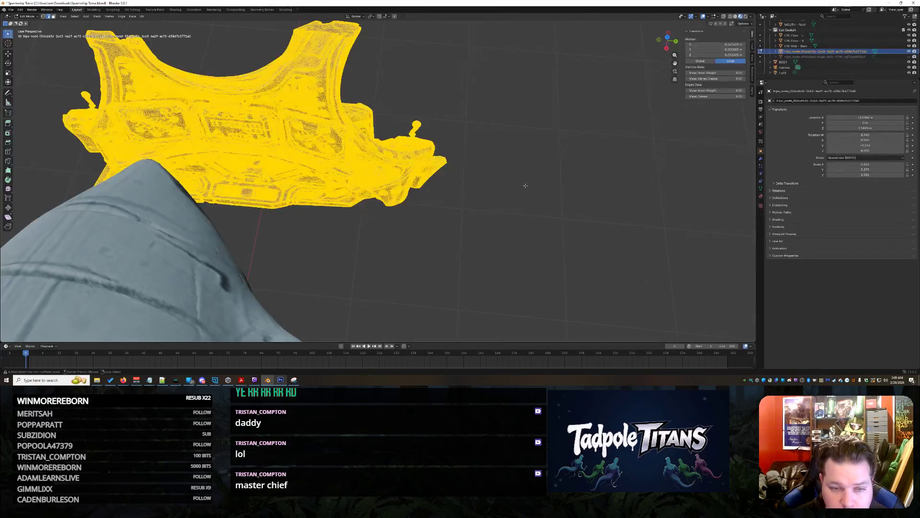
scroll(525, 186, "up", 5)
scroll(575, 223, "down", 3)
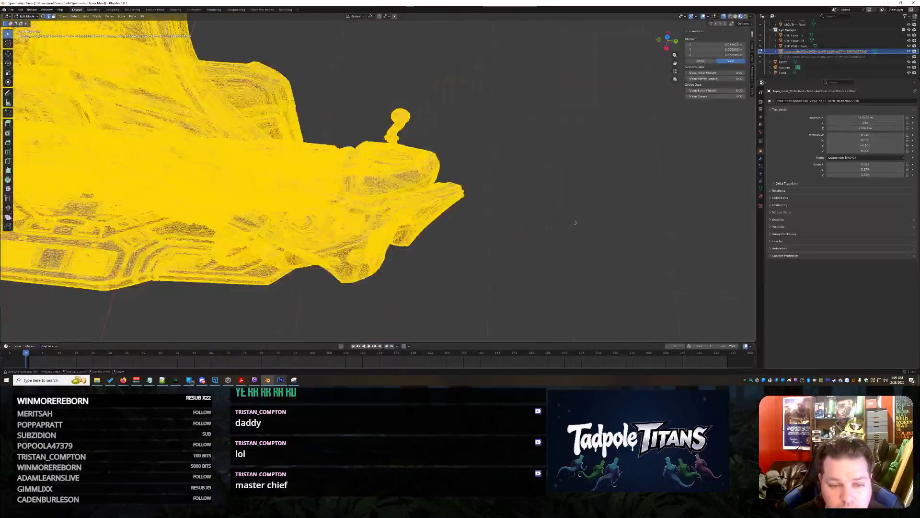
scroll(576, 223, "up", 2)
mouse_move(569, 121)
left_mouse_down()
mouse_move(405, 307)
mouse_move(383, 315)
left_mouse_up()
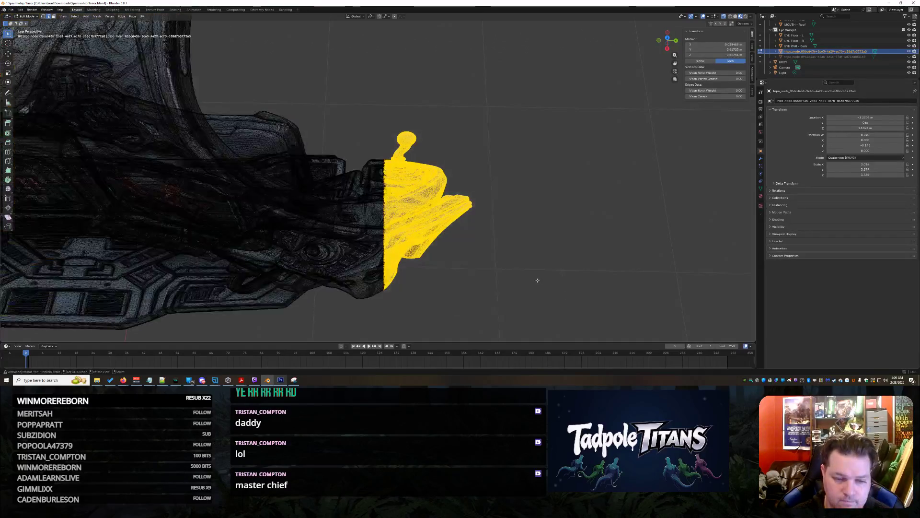
key("x")
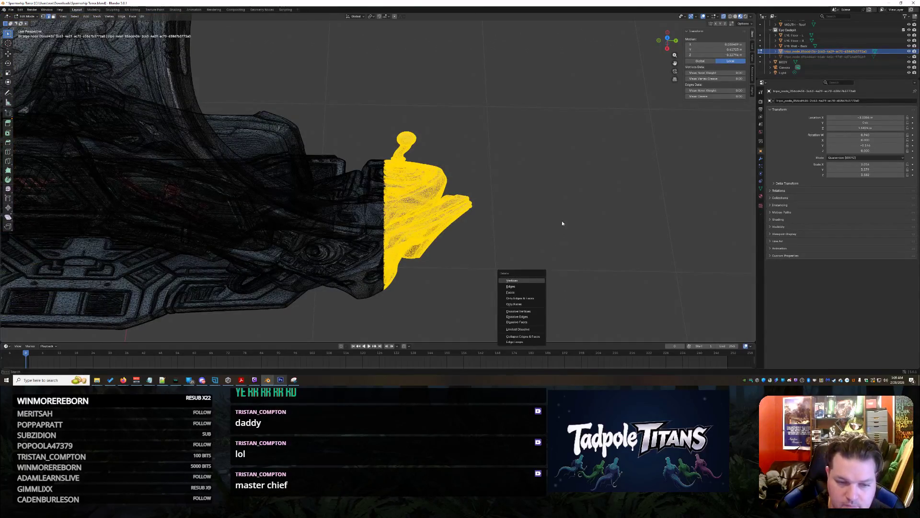
key("Return")
middle_click_drag(563, 223, 422, 189)
mouse_move(239, 91)
left_mouse_down()
mouse_move(361, 236)
mouse_move(359, 286)
left_mouse_up()
middle_click_drag(520, 225, 566, 211)
key("x")
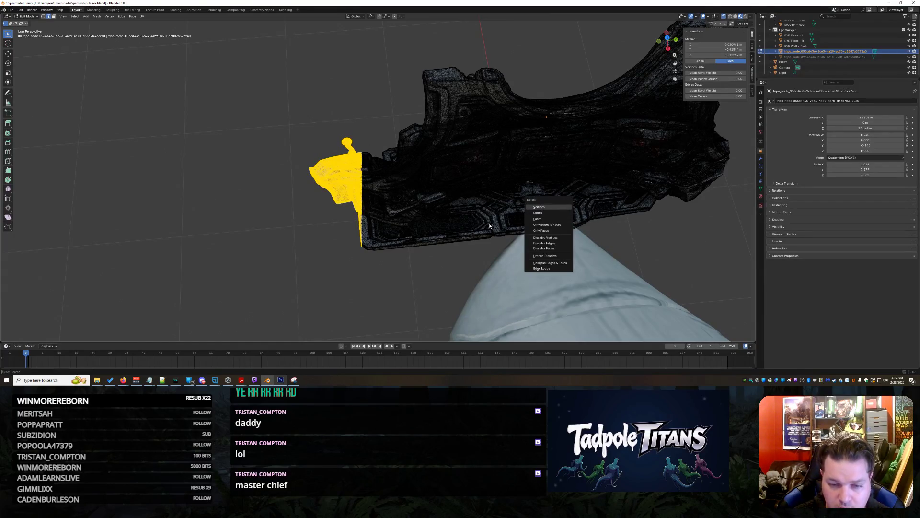
key("Return")
- Delete the thin strips of stray geometry below the console
middle_click_drag(445, 251, 567, 200)
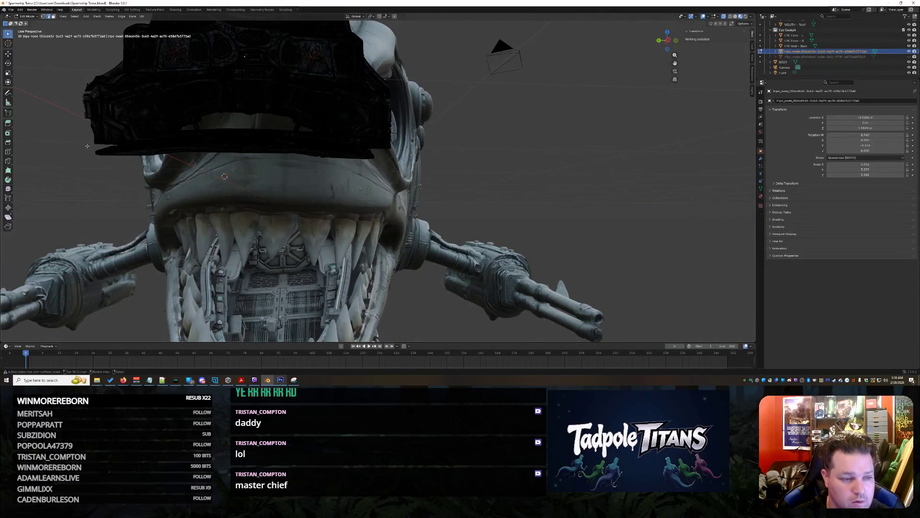
mouse_move(93, 145)
left_mouse_down()
mouse_move(208, 168)
mouse_move(400, 240)
left_mouse_up()
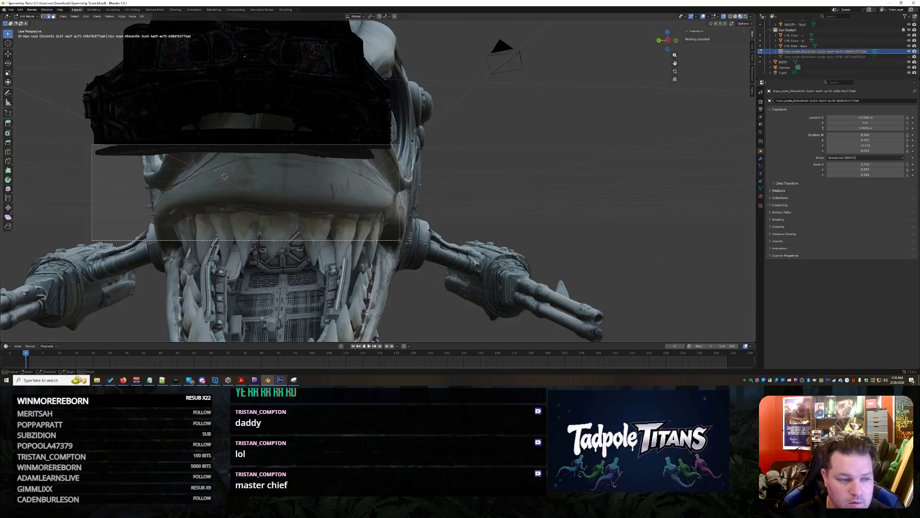
left_click_drag(412, 200, 413, 200)
middle_click_drag(412, 200, 504, 222)
left_click_drag(484, 288, 165, 183)
key("x")
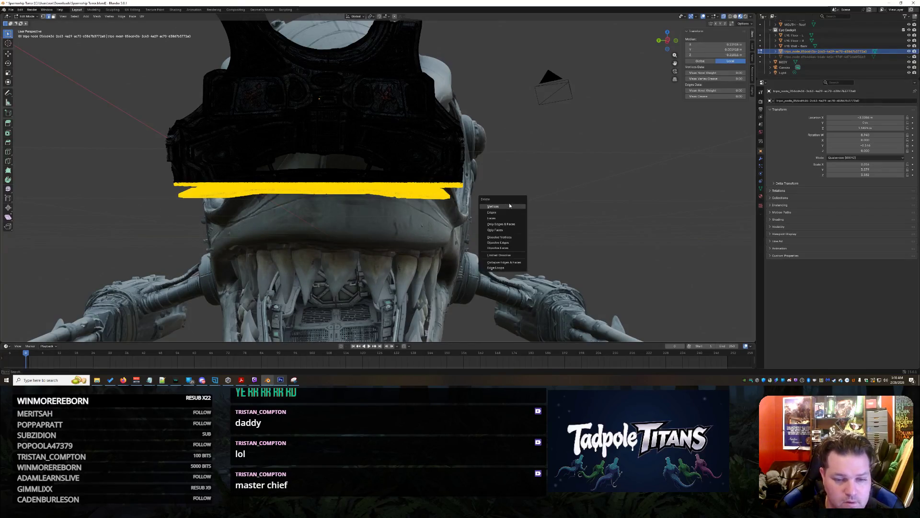
key("Return")
scroll(357, 197, "up", 5)
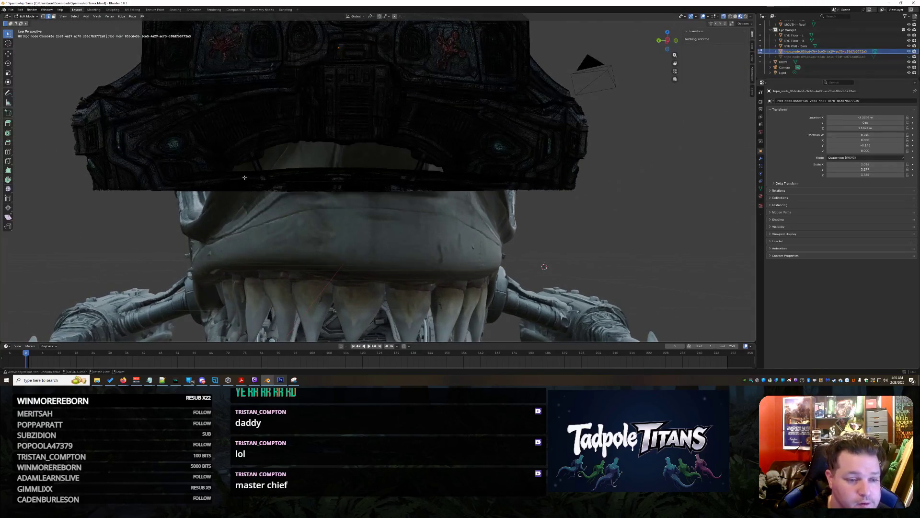
left_click_drag(236, 167, 440, 237)
key("x")
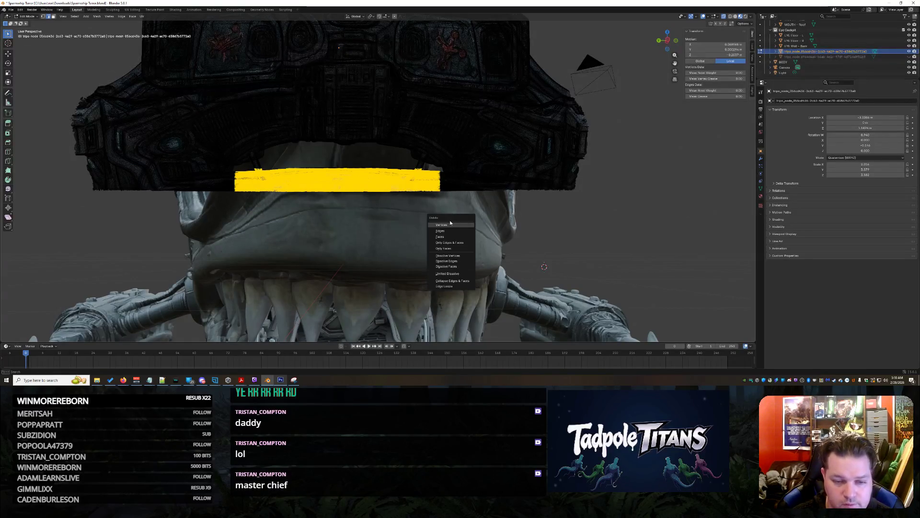
key("Return")
mouse_move(660, 223)
middle_mouse_down()
mouse_move(562, 232)
mouse_move(583, 244)
mouse_move(573, 158)
middle_mouse_up()
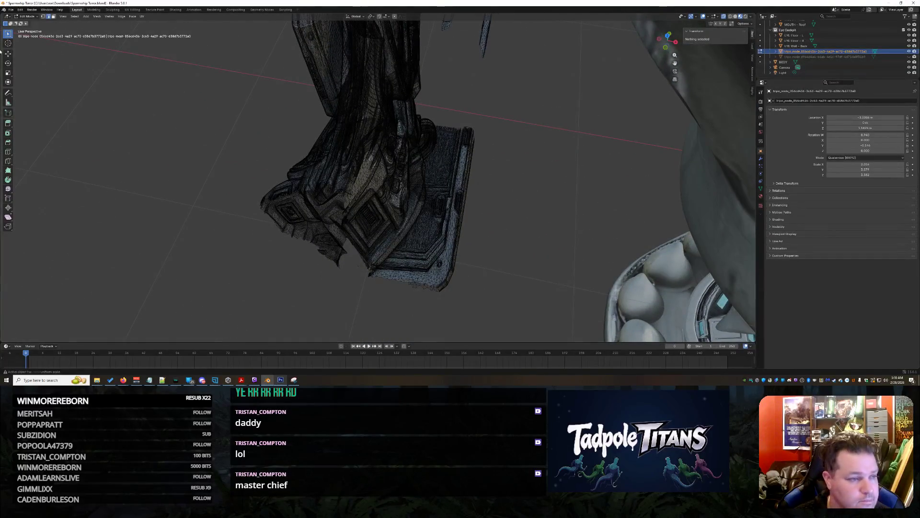
- With circle select, delete the vertices at the lower corner of the console base
left_click_drag(8, 33, 36, 55)
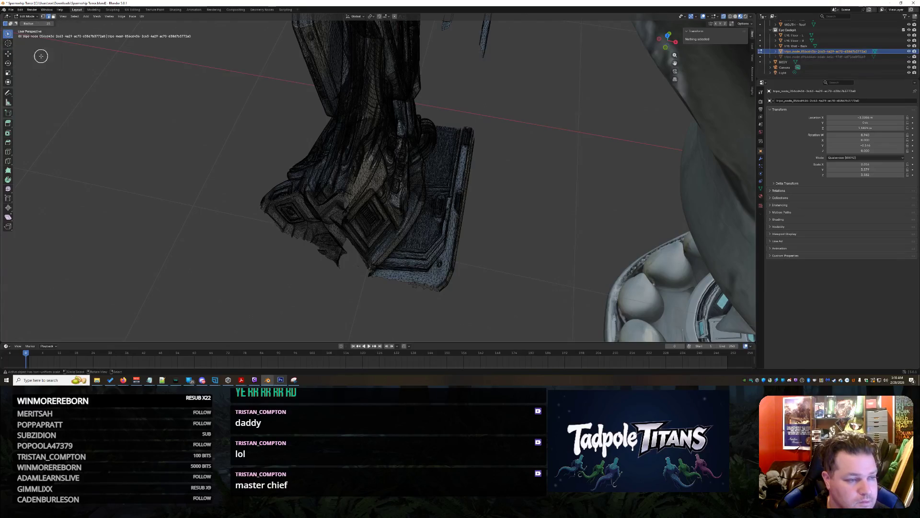
scroll(457, 287, "up", 2)
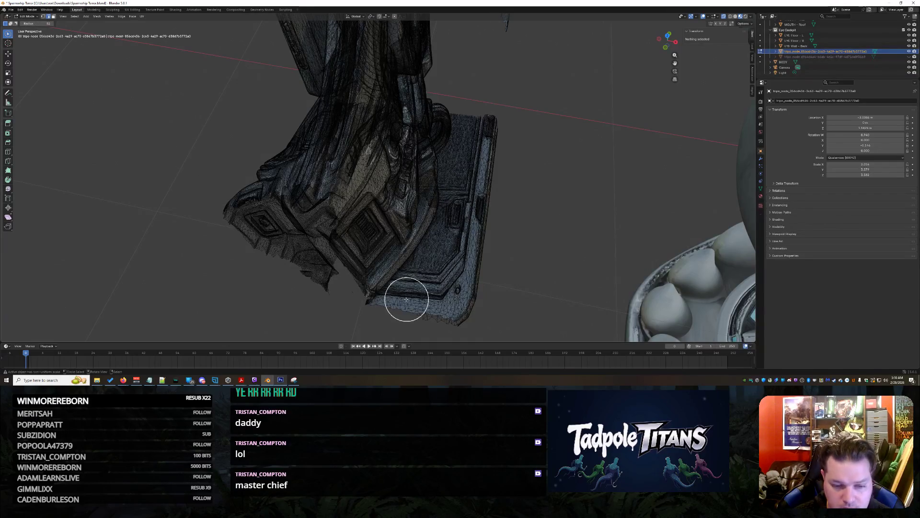
mouse_move(395, 310)
left_mouse_down()
mouse_move(452, 282)
mouse_move(439, 257)
mouse_move(430, 264)
left_mouse_up()
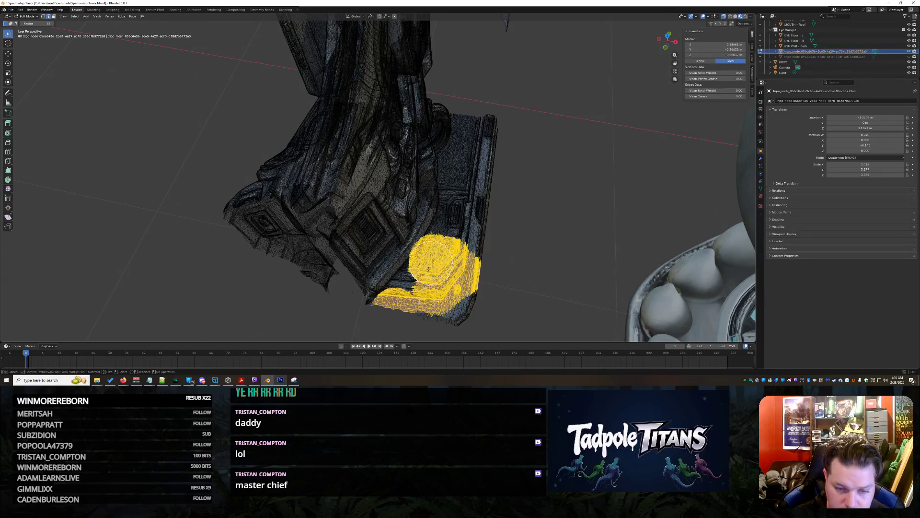
mouse_move(410, 294)
left_mouse_down()
mouse_move(398, 309)
mouse_move(461, 314)
mouse_move(483, 216)
mouse_move(486, 127)
left_mouse_up()
key("x")
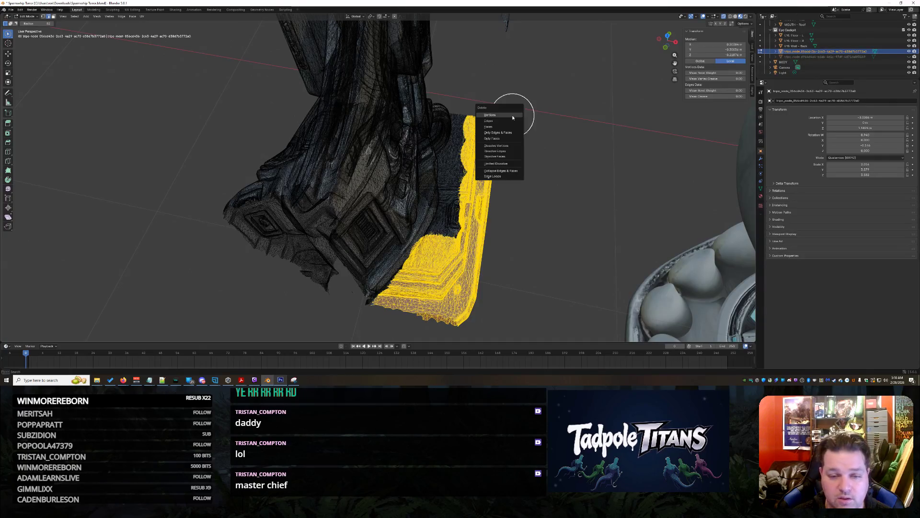
key("Return")
- Circle-select the ragged strip along the scan's edge and delete its vertices
scroll(530, 238, "up", 5)
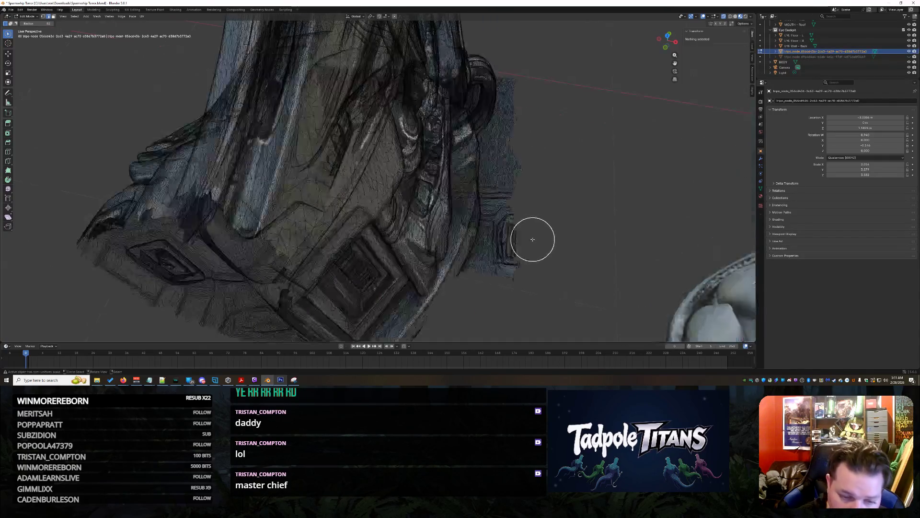
scroll(432, 208, "up", 2)
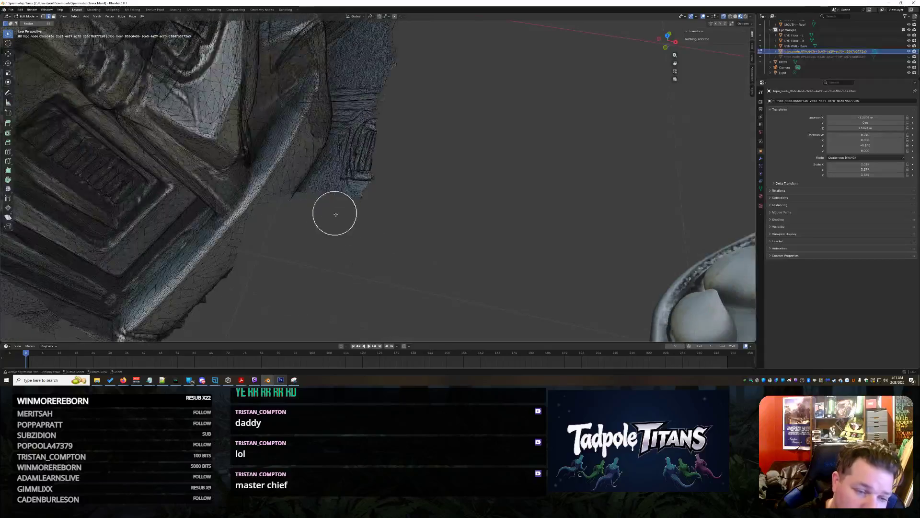
left_click_drag(164, 342, 178, 332)
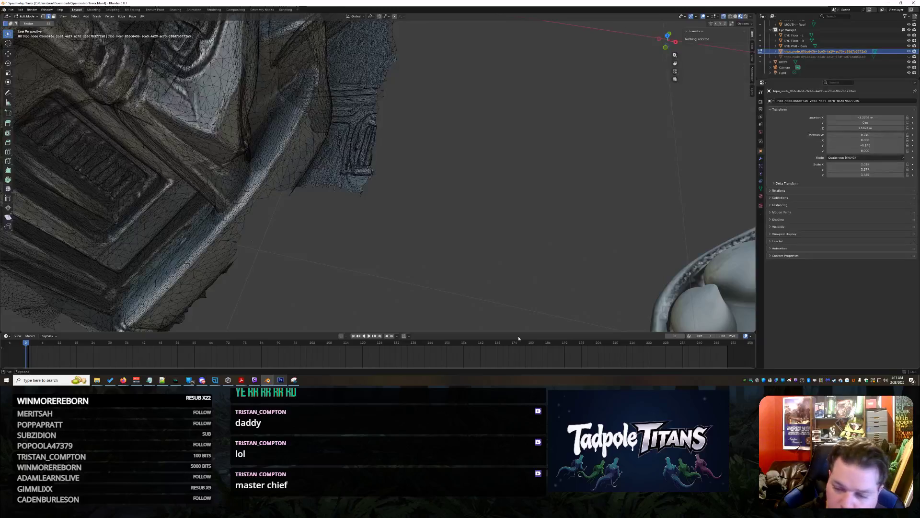
mouse_move(351, 271)
middle_mouse_down()
mouse_move(354, 259)
mouse_move(306, 283)
middle_mouse_up()
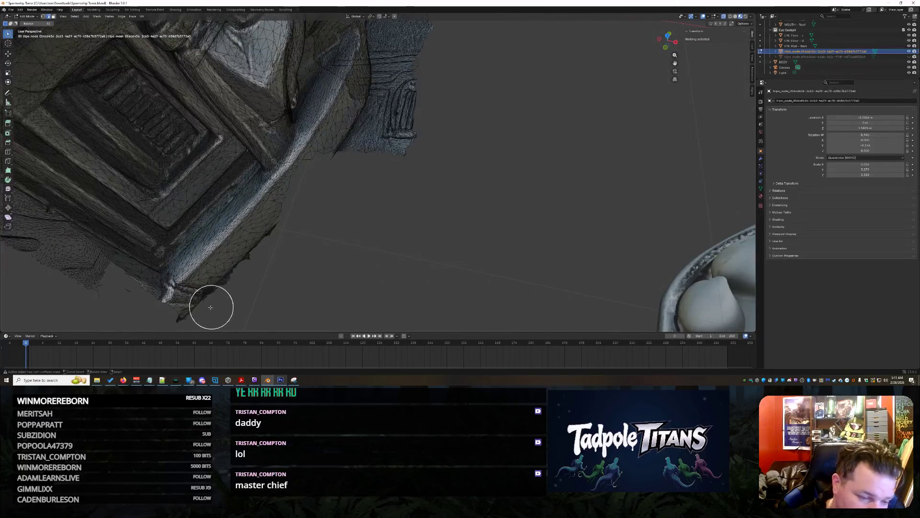
mouse_move(192, 310)
left_mouse_down()
mouse_move(351, 139)
mouse_move(318, 164)
mouse_move(304, 188)
mouse_move(400, 127)
mouse_move(397, 99)
left_mouse_up()
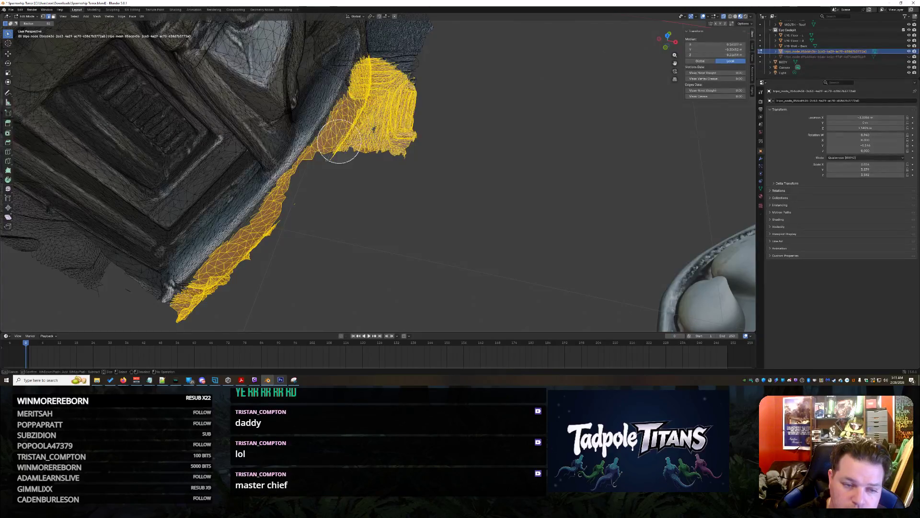
key("x")
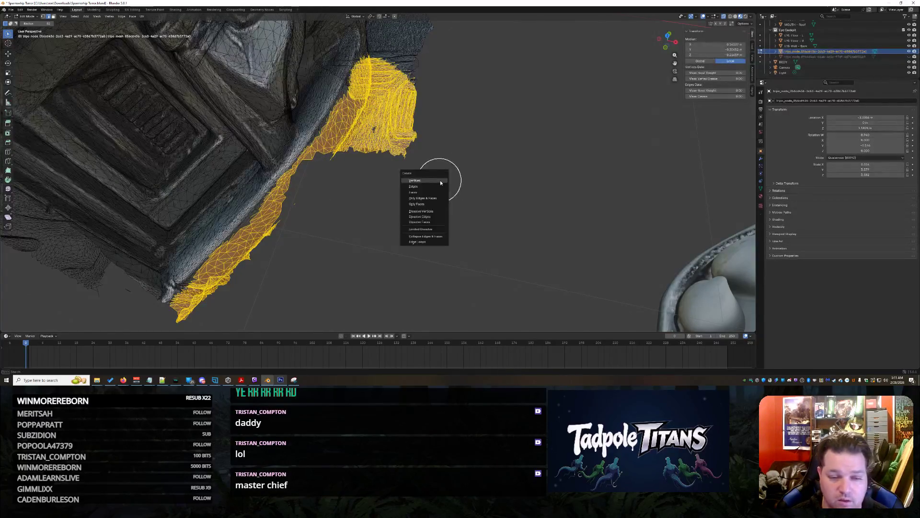
left_click(432, 180)
mouse_move(496, 123)
middle_mouse_down()
mouse_move(475, 181)
mouse_move(448, 217)
mouse_move(469, 218)
mouse_move(347, 187)
mouse_move(408, 192)
mouse_move(346, 176)
mouse_move(365, 263)
mouse_move(350, 263)
mouse_move(362, 256)
mouse_move(341, 248)
mouse_move(304, 252)
mouse_move(339, 246)
mouse_move(314, 242)
mouse_move(306, 229)
mouse_move(348, 240)
mouse_move(353, 220)
mouse_move(438, 231)
mouse_move(378, 229)
mouse_move(358, 218)
mouse_move(359, 191)
mouse_move(323, 197)
middle_mouse_up()
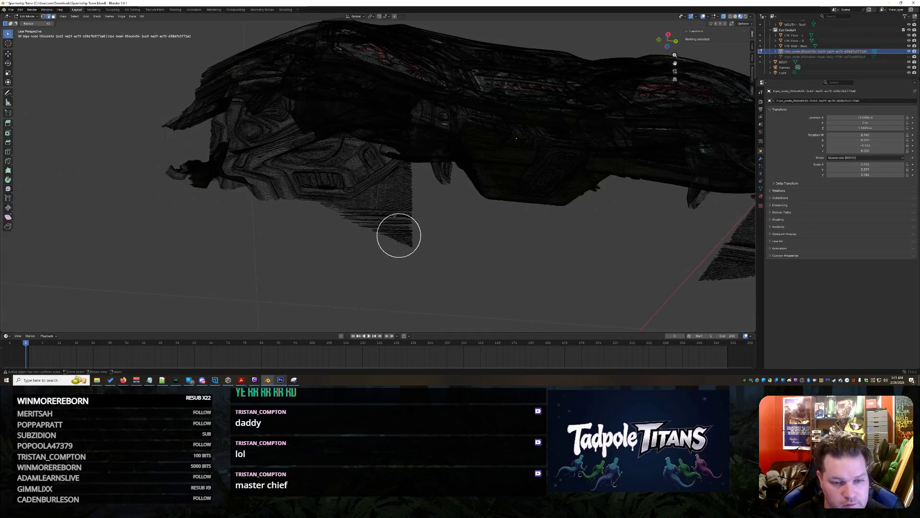
- Circle-select the stray fragment below the hull and delete its vertices
left_click_drag(399, 235, 398, 234)
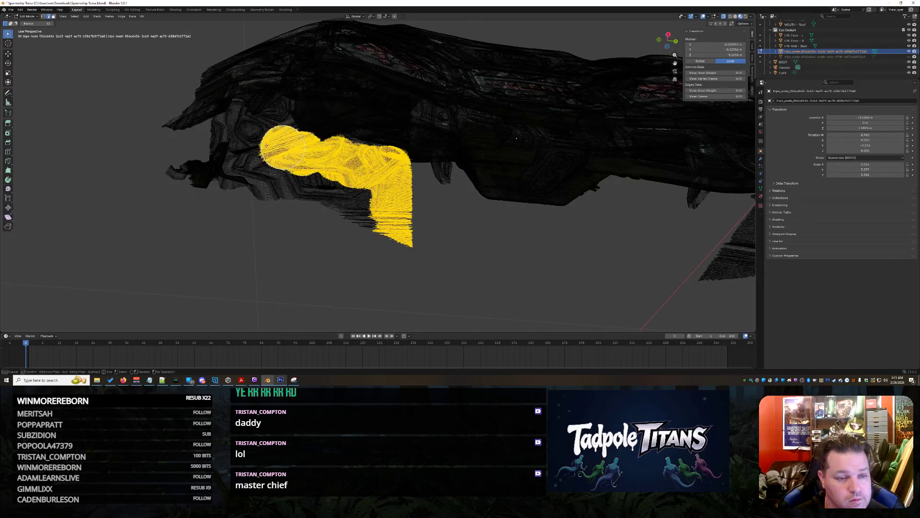
left_click_drag(286, 149, 225, 148)
mouse_move(195, 166)
left_mouse_down()
mouse_move(174, 181)
mouse_move(245, 185)
mouse_move(380, 232)
mouse_move(338, 192)
mouse_move(311, 183)
left_mouse_up()
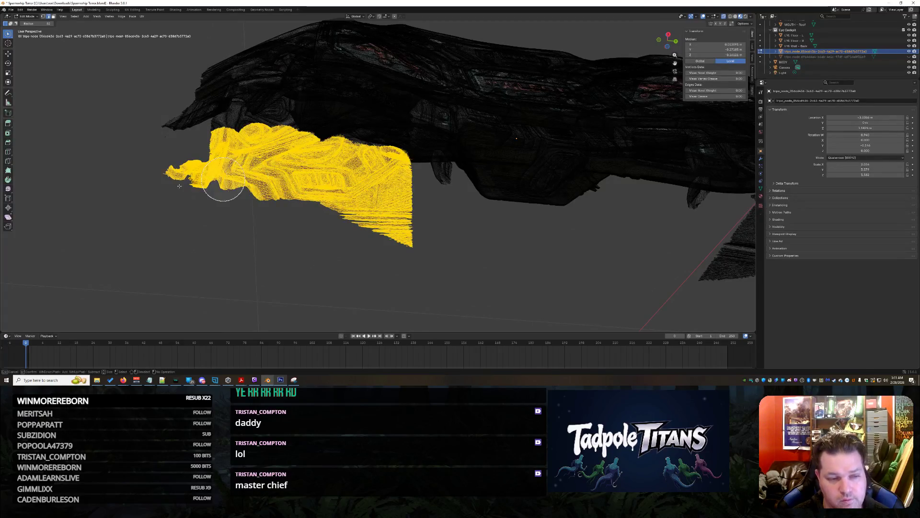
middle_click_drag(178, 190, 214, 189)
key("x")
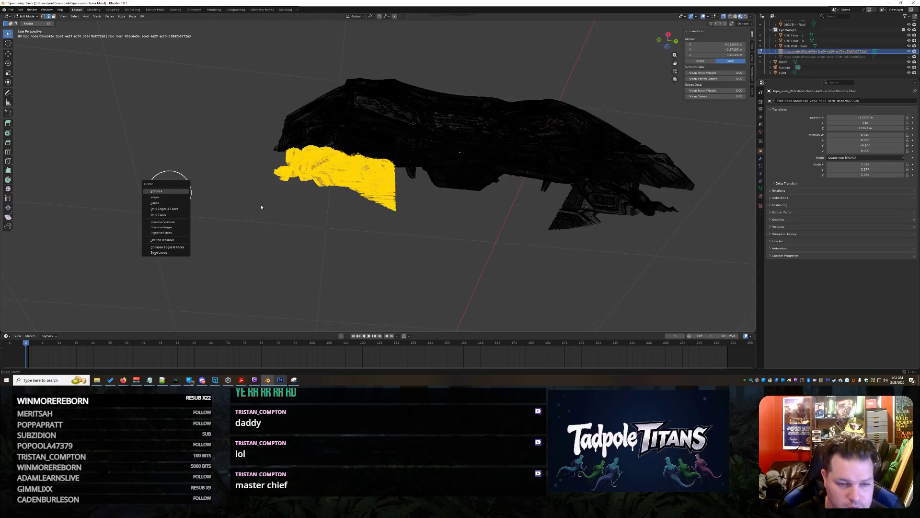
key("Return")
- Delete the stray sheets and the spiky strip hanging under the hull
mouse_move(461, 204)
middle_mouse_down()
mouse_move(448, 232)
mouse_move(455, 255)
mouse_move(469, 273)
mouse_move(494, 250)
mouse_move(485, 257)
mouse_move(497, 265)
mouse_move(480, 265)
middle_mouse_up()
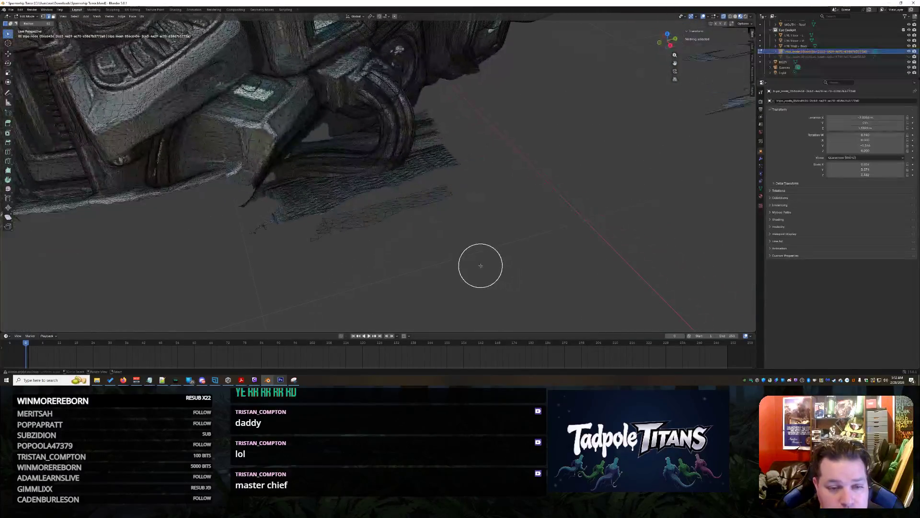
mouse_move(254, 219)
left_mouse_down()
mouse_move(280, 203)
mouse_move(400, 212)
mouse_move(436, 197)
mouse_move(429, 180)
mouse_move(438, 176)
mouse_move(334, 193)
mouse_move(312, 216)
mouse_move(401, 216)
left_mouse_up()
key("x")
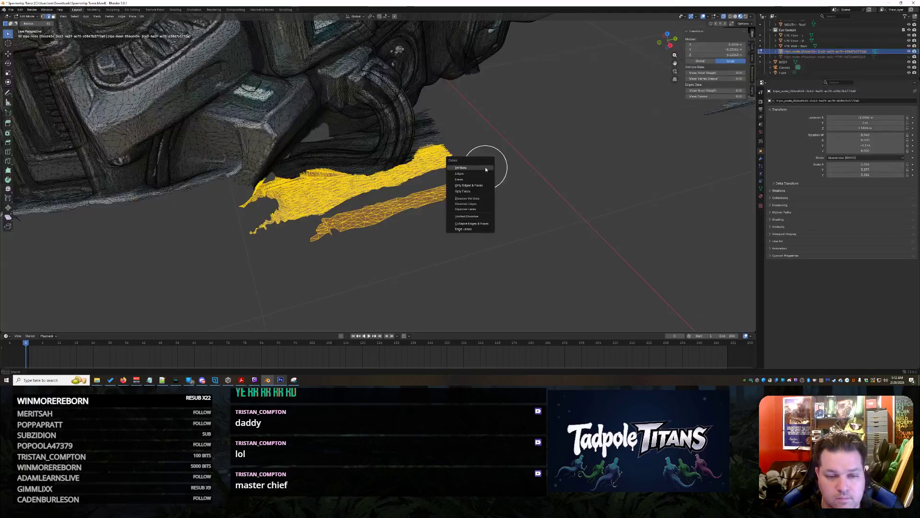
left_click(478, 168)
mouse_move(479, 170)
middle_mouse_down()
mouse_move(515, 168)
mouse_move(476, 166)
middle_mouse_up()
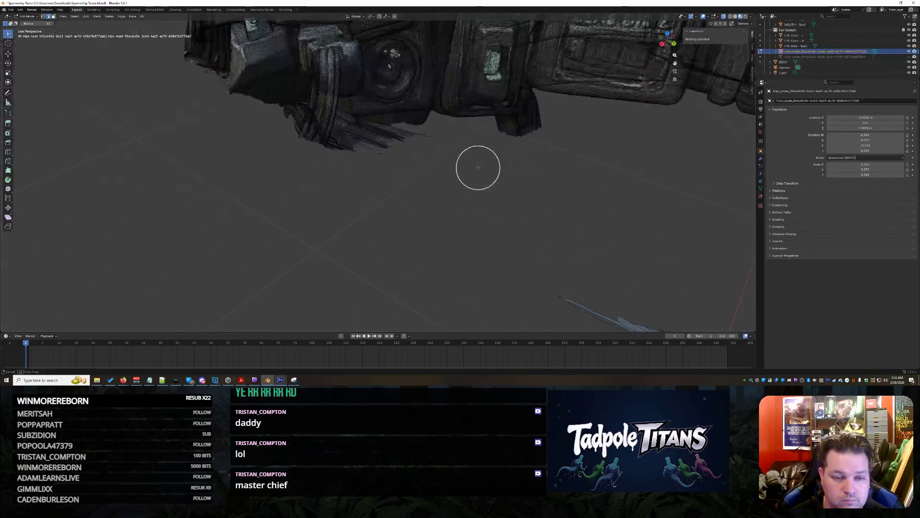
left_click_drag(364, 140, 413, 139)
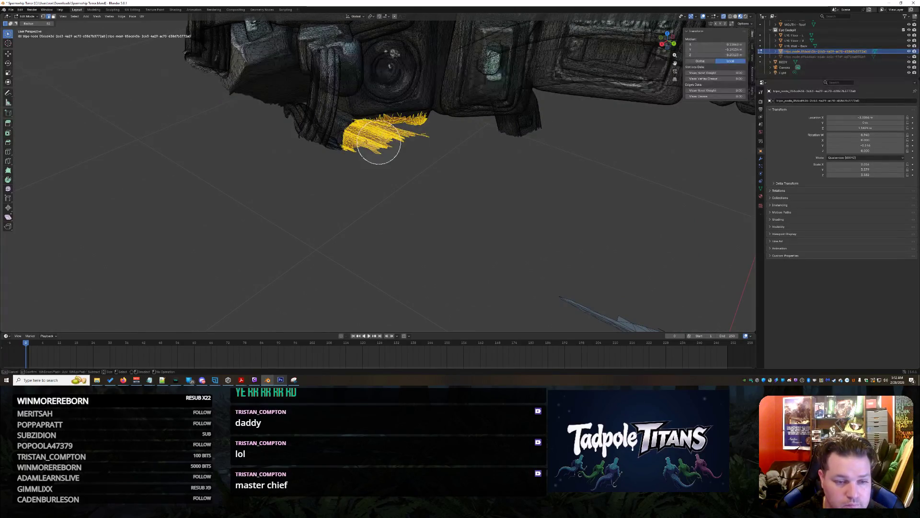
mouse_move(350, 139)
left_mouse_down()
mouse_move(340, 141)
mouse_move(353, 148)
mouse_move(349, 159)
left_mouse_up()
key("x")
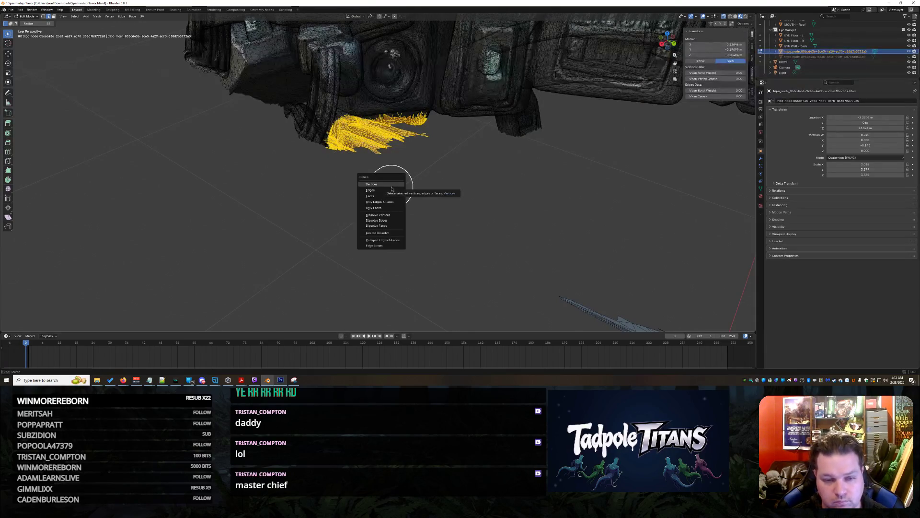
left_click(392, 184)
- Delete the long stray strip underneath together with the hooked piece above it
mouse_move(413, 179)
middle_mouse_down()
mouse_move(530, 142)
mouse_move(384, 211)
mouse_move(520, 249)
mouse_move(489, 232)
mouse_move(471, 253)
mouse_move(367, 287)
middle_mouse_up()
left_click_drag(366, 286, 546, 259)
mouse_move(607, 253)
left_mouse_down()
mouse_move(623, 251)
mouse_move(490, 265)
left_mouse_up()
mouse_move(570, 258)
left_mouse_down()
mouse_move(430, 273)
mouse_move(458, 165)
mouse_move(545, 148)
mouse_move(555, 160)
left_mouse_up()
key("x")
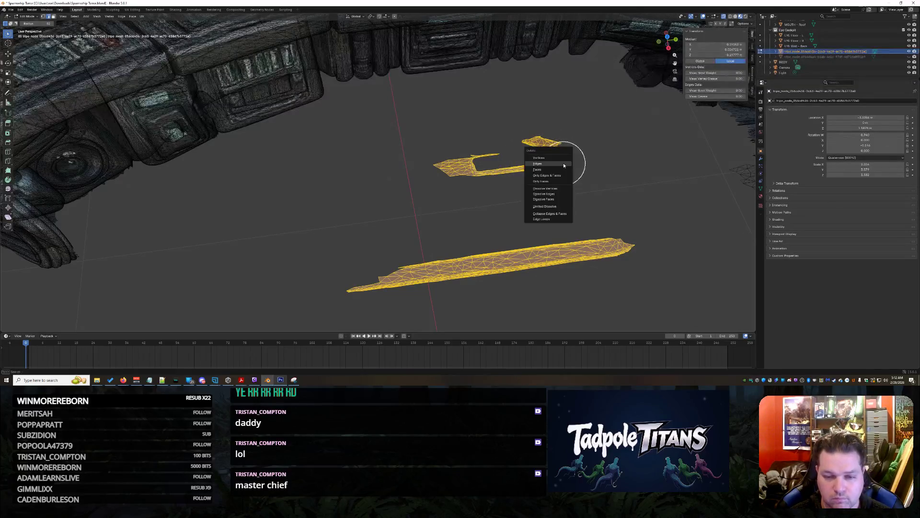
key("Return")
mouse_move(612, 189)
middle_mouse_down()
mouse_move(598, 191)
mouse_move(607, 155)
mouse_move(635, 208)
mouse_move(307, 213)
mouse_move(232, 228)
middle_mouse_up()
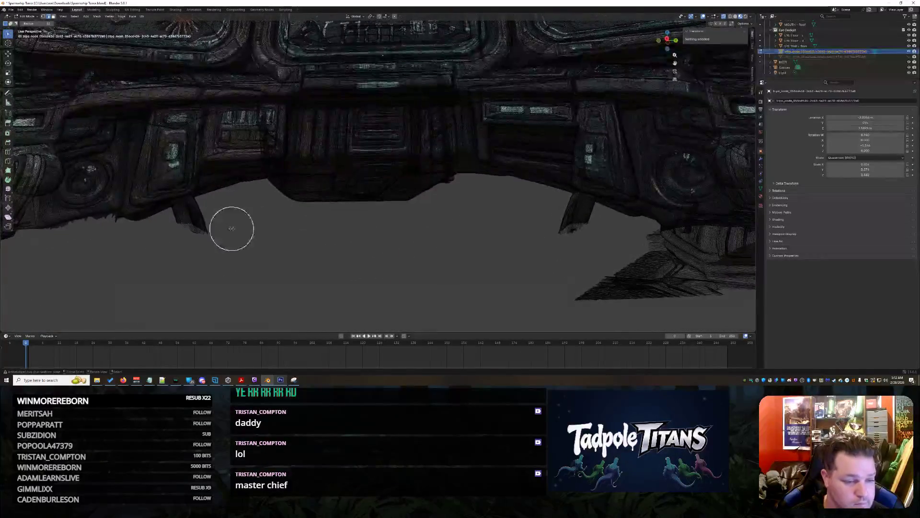
- Delete the two small spikes along the hull's edge
left_click_drag(191, 222, 198, 219)
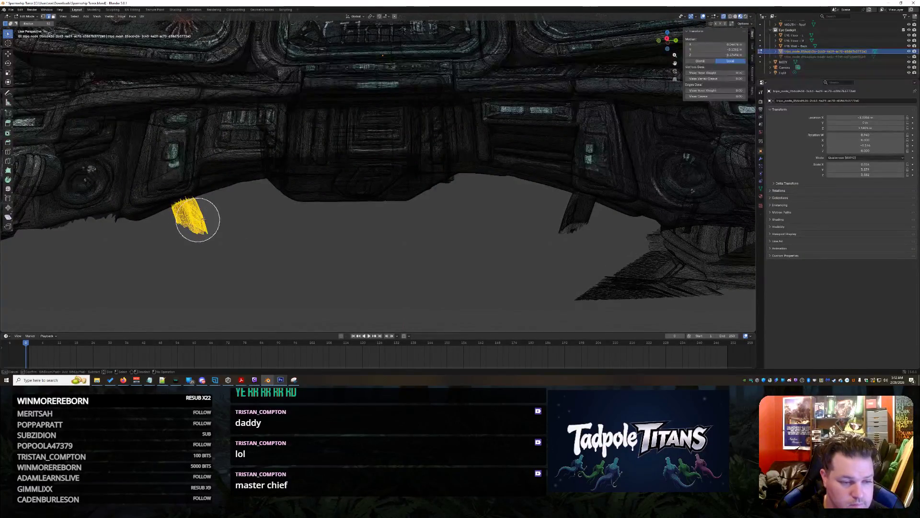
key("x")
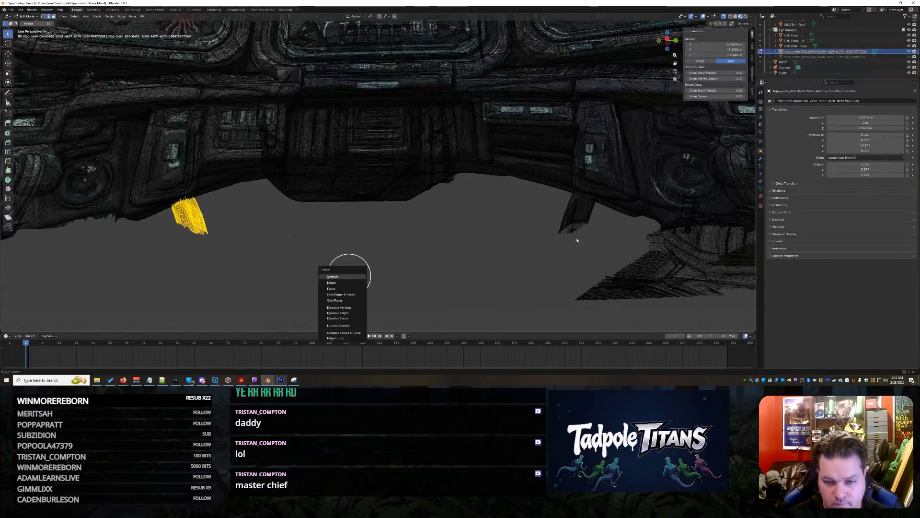
key("Return")
left_click_drag(570, 212, 594, 224)
key("x")
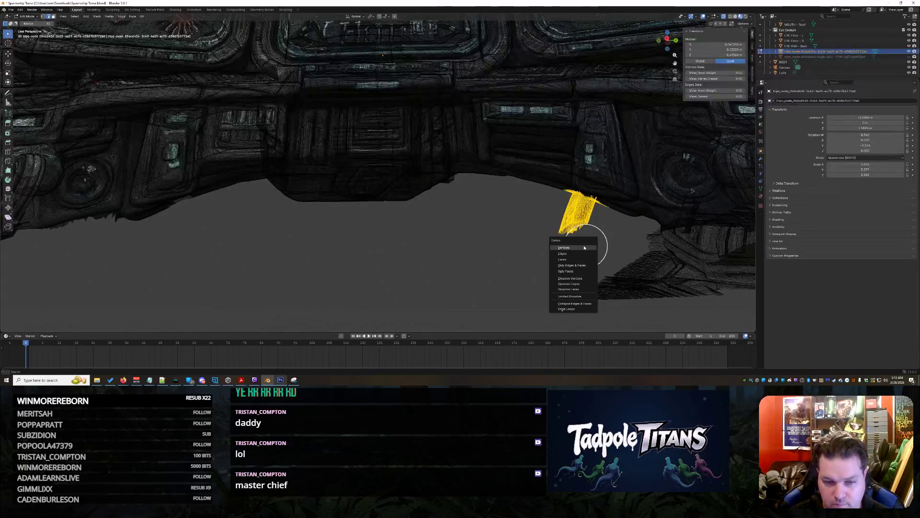
key("Return")
- Circle-select the hooked stray part under the hull down to its tip and delete its vertices
mouse_move(569, 240)
middle_mouse_down()
mouse_move(604, 267)
mouse_move(606, 251)
mouse_move(637, 259)
mouse_move(405, 292)
mouse_move(465, 265)
mouse_move(454, 265)
mouse_move(479, 277)
mouse_move(475, 304)
middle_mouse_up()
mouse_move(398, 155)
left_mouse_down()
mouse_move(425, 146)
mouse_move(433, 171)
mouse_move(425, 177)
mouse_move(457, 189)
mouse_move(525, 170)
mouse_move(549, 143)
left_mouse_up()
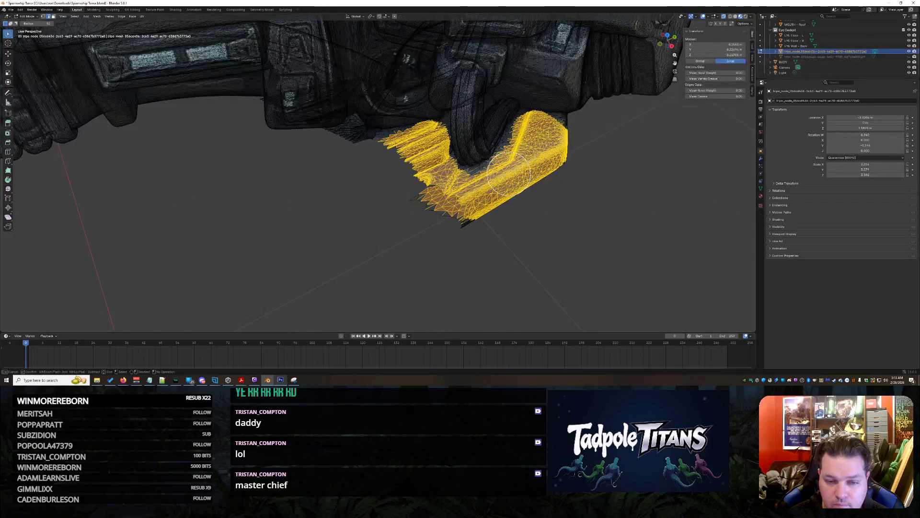
mouse_move(504, 192)
left_mouse_down()
mouse_move(548, 135)
mouse_move(521, 177)
left_mouse_up()
mouse_move(478, 203)
left_mouse_down()
mouse_move(458, 225)
mouse_move(417, 211)
left_mouse_up()
key("x")
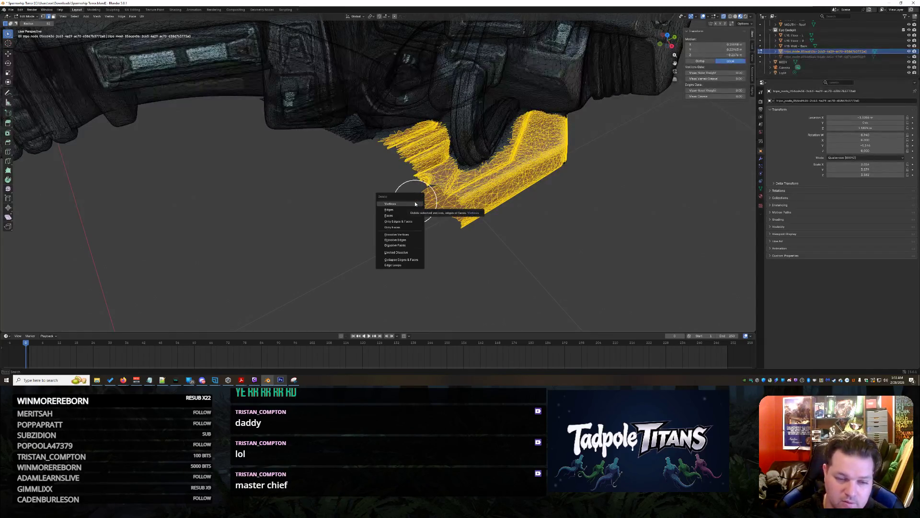
left_click(415, 204)
mouse_move(557, 228)
middle_mouse_down()
mouse_move(555, 201)
mouse_move(461, 207)
mouse_move(374, 249)
middle_mouse_up()
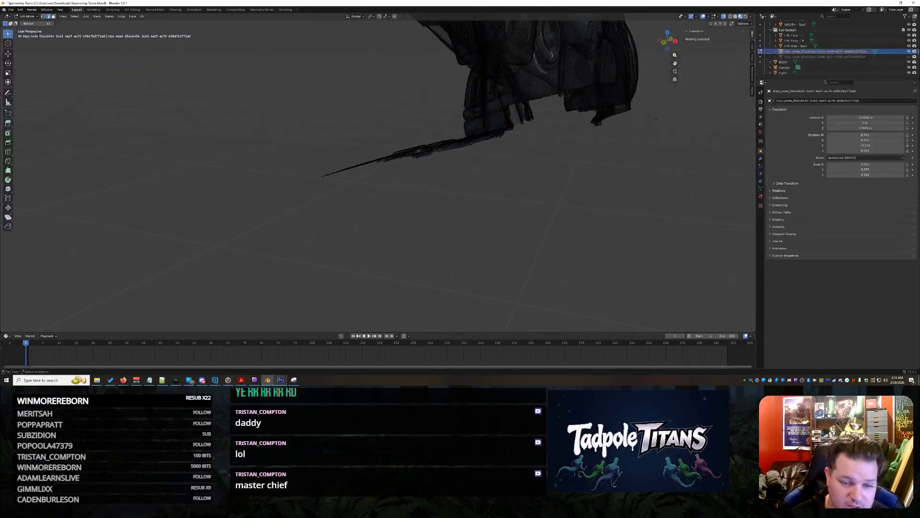
- Circle-select the whole triangular flap from the mouth up to the cockpit edge and delete it
mouse_move(93, 303)
middle_mouse_down()
mouse_move(325, 288)
mouse_move(436, 240)
mouse_move(235, 207)
middle_mouse_up()
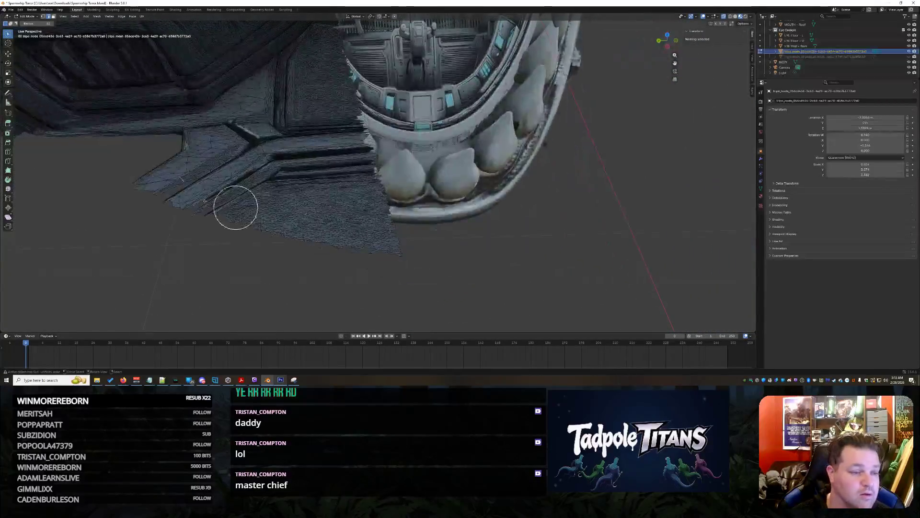
mouse_move(67, 149)
left_mouse_down()
mouse_move(238, 113)
mouse_move(317, 35)
mouse_move(340, 58)
mouse_move(362, 161)
mouse_move(400, 261)
mouse_move(236, 225)
mouse_move(165, 195)
mouse_move(188, 133)
mouse_move(175, 123)
mouse_move(82, 137)
left_mouse_up()
middle_click_drag(82, 138, 211, 199)
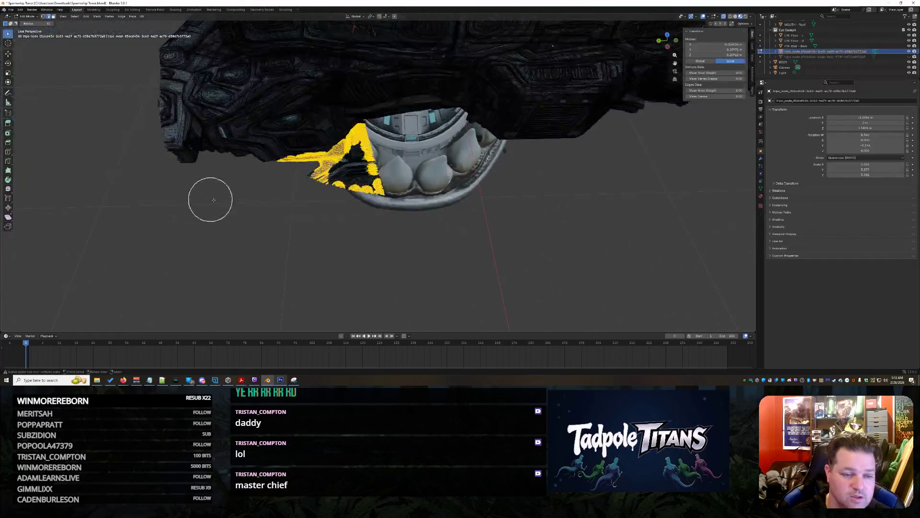
mouse_move(286, 224)
middle_mouse_down()
mouse_move(288, 234)
mouse_move(335, 173)
mouse_move(360, 160)
mouse_move(285, 219)
mouse_move(297, 238)
mouse_move(325, 224)
mouse_move(326, 240)
middle_mouse_up()
scroll(207, 186, "up", 5)
left_click_drag(185, 172, 306, 89)
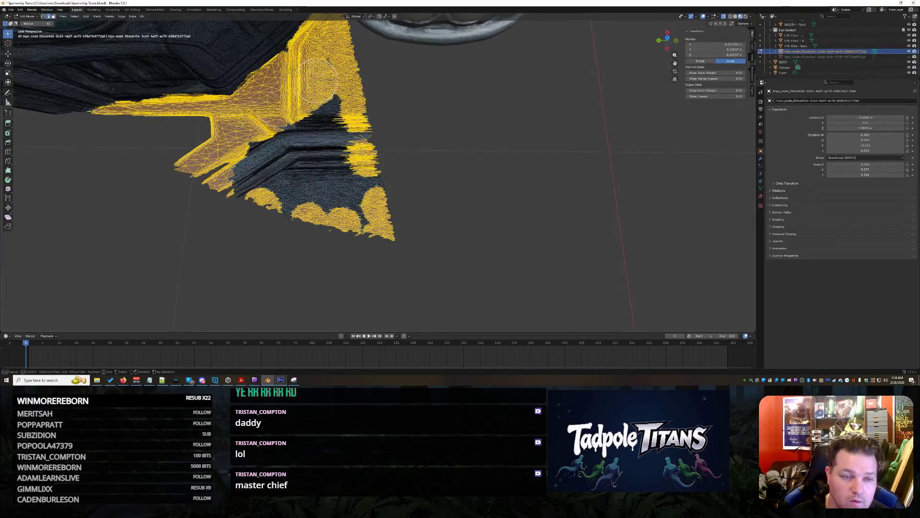
mouse_move(296, 67)
left_mouse_down()
mouse_move(347, 116)
mouse_move(336, 140)
mouse_move(377, 196)
mouse_move(323, 220)
mouse_move(240, 178)
mouse_move(314, 109)
left_mouse_up()
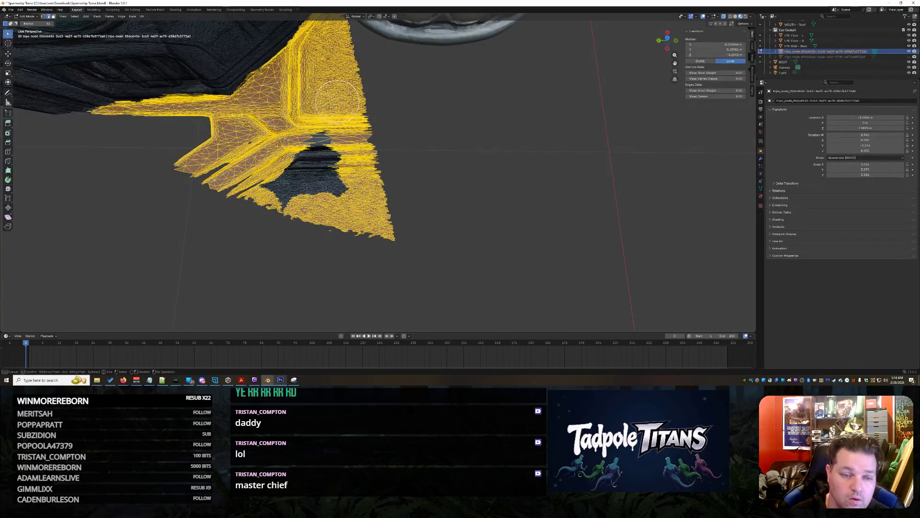
mouse_move(251, 149)
left_mouse_down()
mouse_move(276, 196)
mouse_move(314, 189)
mouse_move(311, 153)
mouse_move(287, 176)
left_mouse_up()
scroll(365, 185, "down", 5)
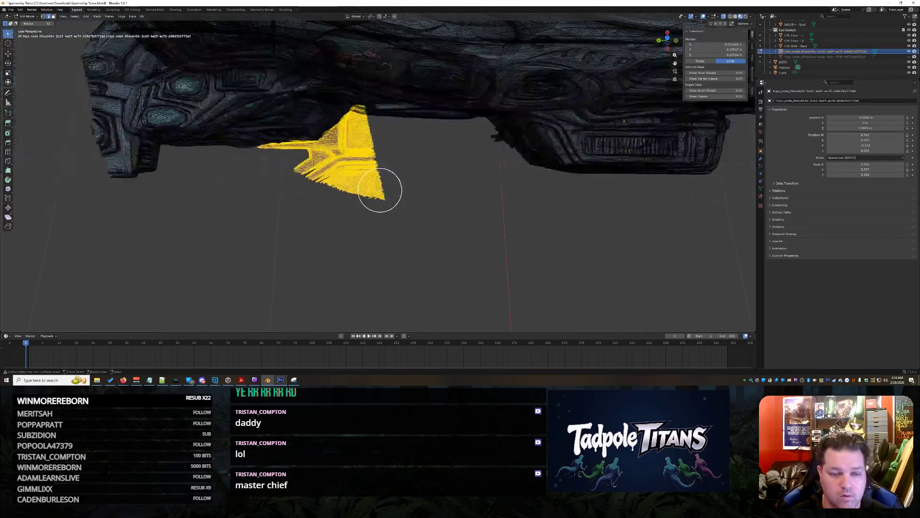
key("x")
key("Return")
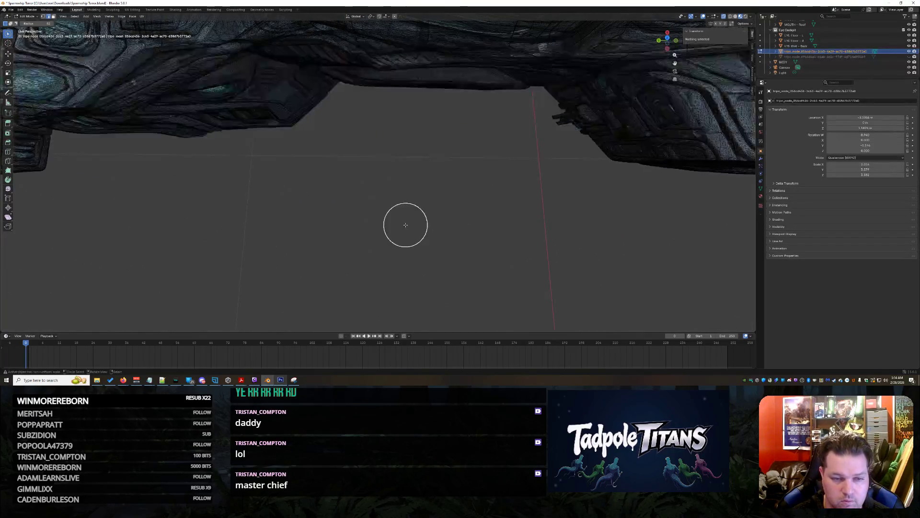
mouse_move(405, 238)
middle_mouse_down()
mouse_move(407, 217)
mouse_move(470, 208)
mouse_move(472, 198)
middle_mouse_up()
- Circle-select the blocky scanned piece and delete its vertices
scroll(425, 211, "up", 3)
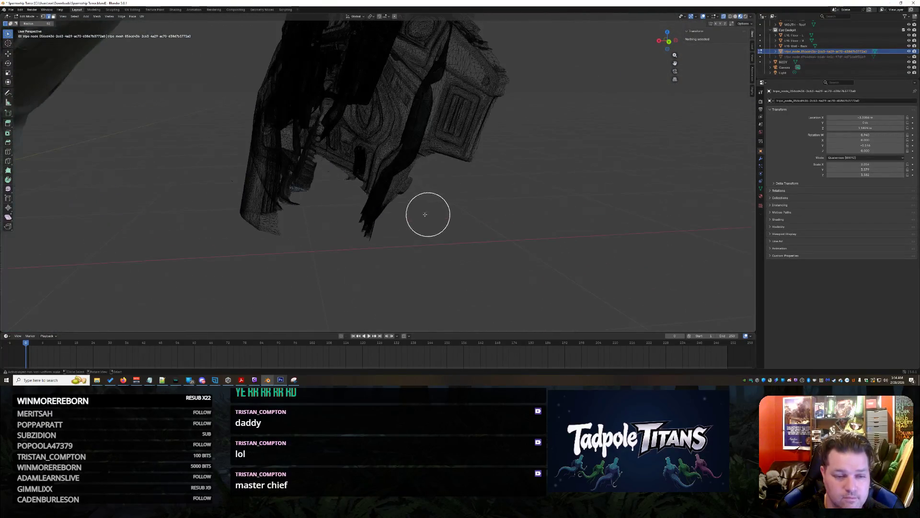
middle_click_drag(335, 162, 363, 170)
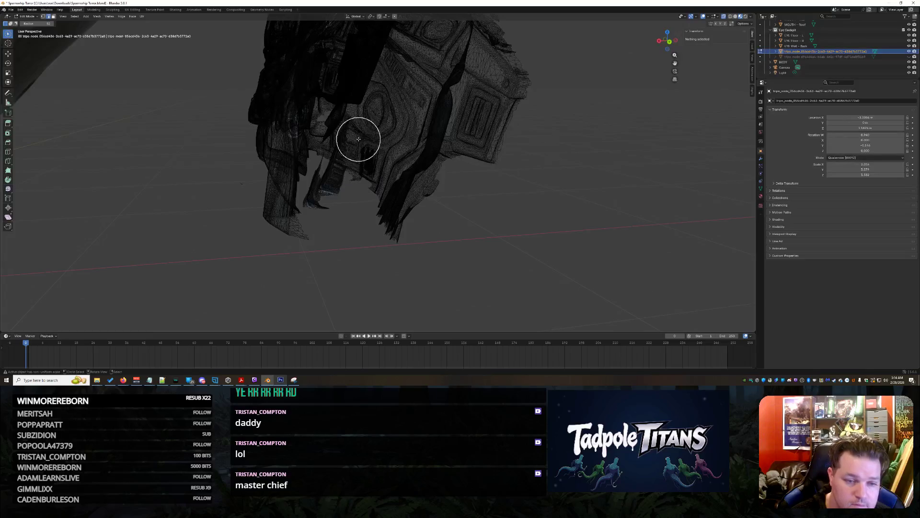
mouse_move(358, 143)
left_mouse_down()
mouse_move(333, 193)
mouse_move(409, 226)
mouse_move(421, 150)
mouse_move(462, 88)
mouse_move(476, 41)
left_mouse_up()
mouse_move(510, 70)
left_mouse_down()
mouse_move(504, 60)
mouse_move(493, 139)
mouse_move(454, 152)
mouse_move(494, 126)
mouse_move(417, 177)
mouse_move(383, 178)
mouse_move(437, 43)
left_mouse_up()
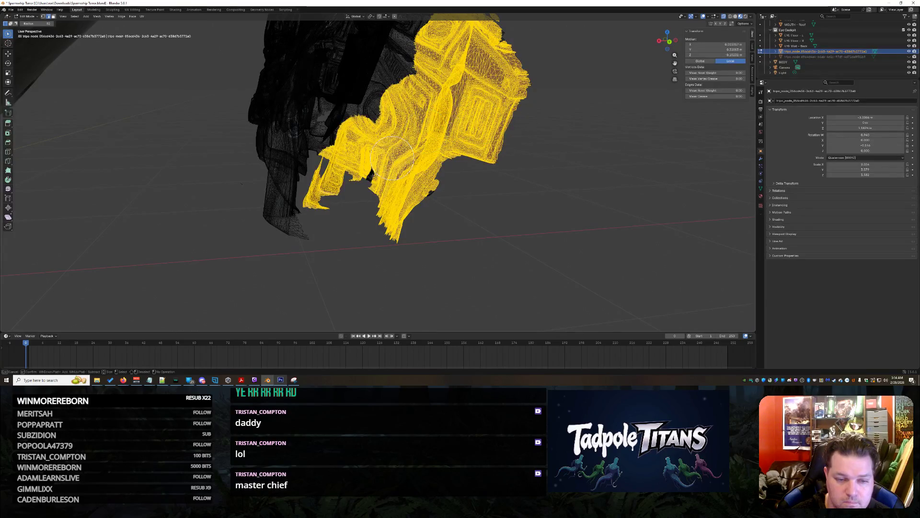
left_click(440, 191)
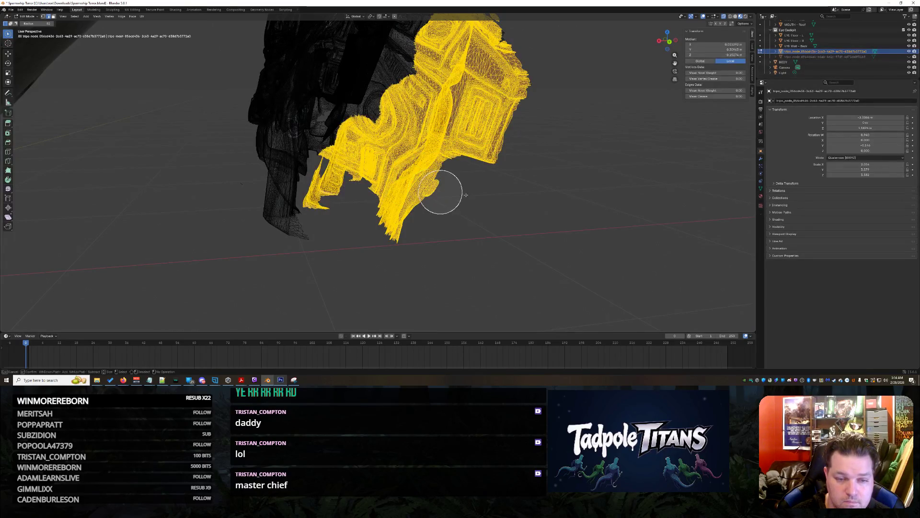
key("x")
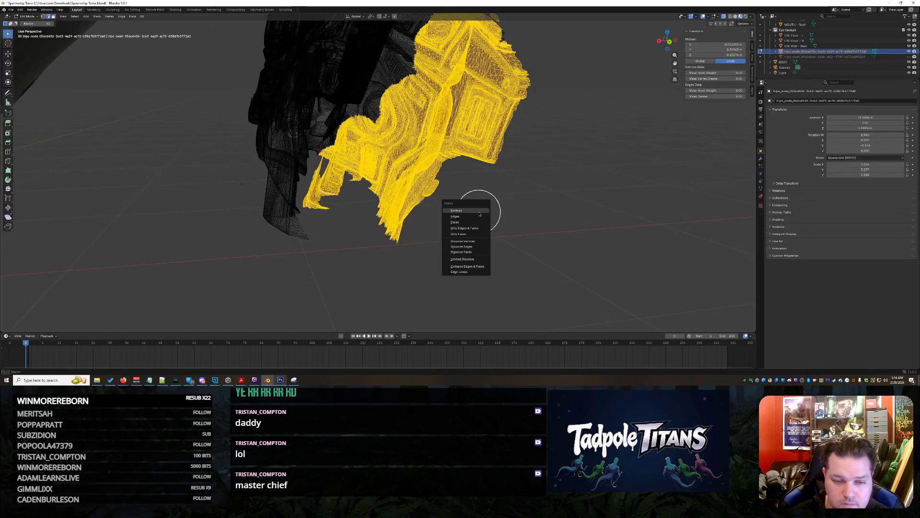
key("v")
mouse_move(532, 193)
middle_mouse_down()
mouse_move(518, 191)
mouse_move(543, 182)
mouse_move(526, 223)
mouse_move(495, 240)
mouse_move(530, 236)
mouse_move(436, 238)
middle_mouse_up()
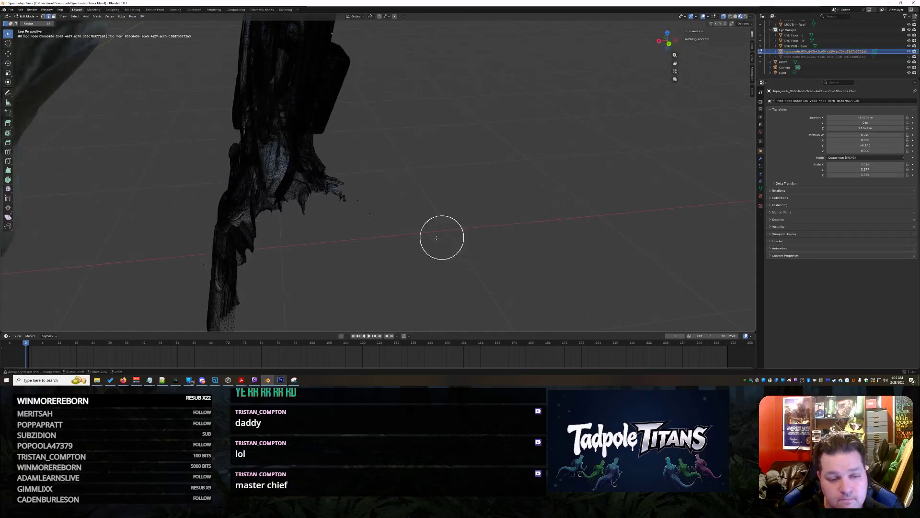
- Delete the stray vertices beside the cockpit mesh
mouse_move(384, 219)
left_mouse_down()
mouse_move(350, 192)
mouse_move(340, 171)
mouse_move(351, 148)
left_mouse_up()
key("x")
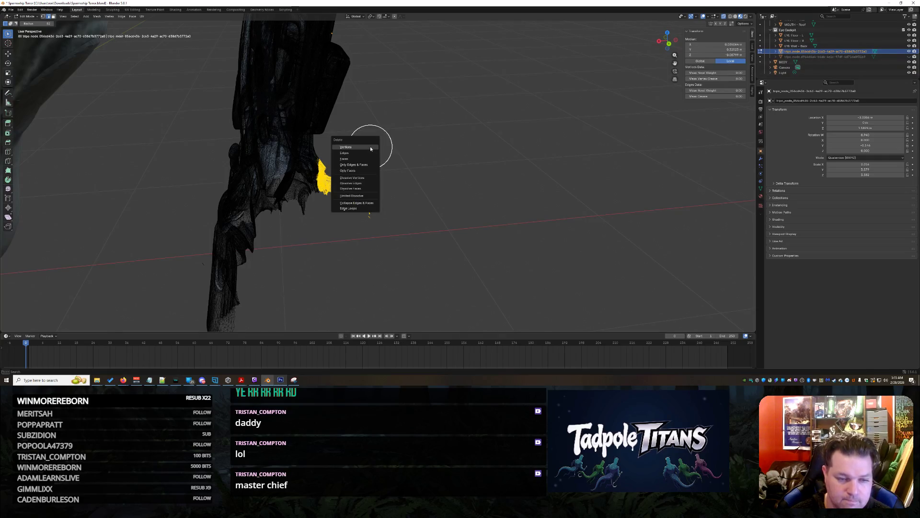
left_click(372, 150)
mouse_move(390, 189)
middle_mouse_down()
mouse_move(446, 177)
mouse_move(454, 220)
middle_mouse_up()
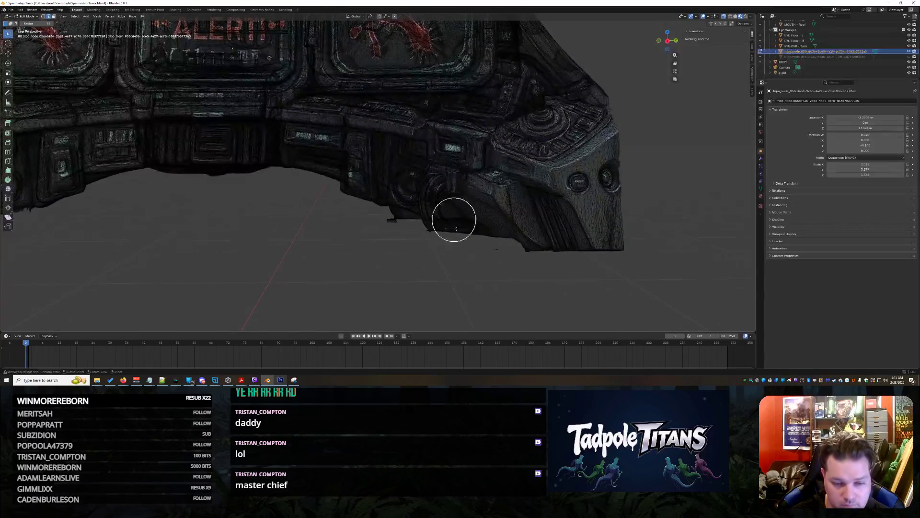
- Circle-select the stray vertices along the cockpit mesh's lower edge and bring up the Delete menu
left_click_drag(443, 258, 488, 263)
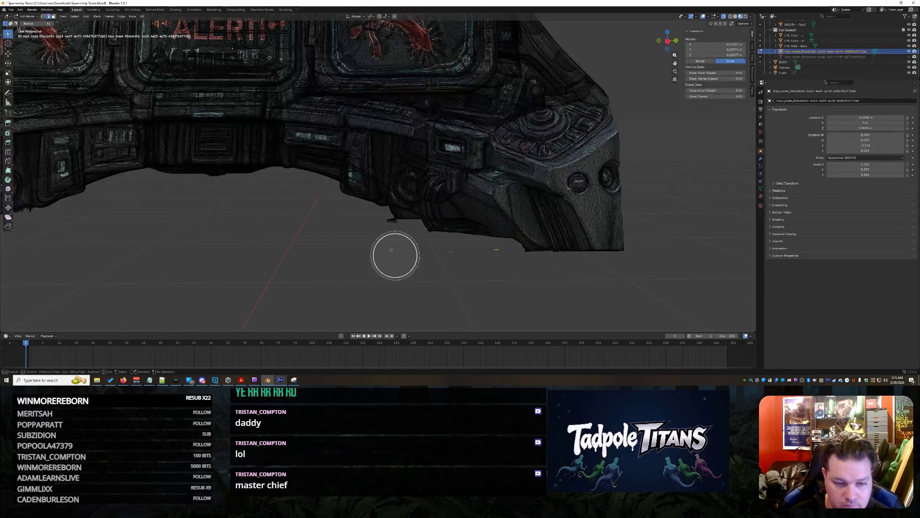
left_click_drag(389, 248, 383, 239)
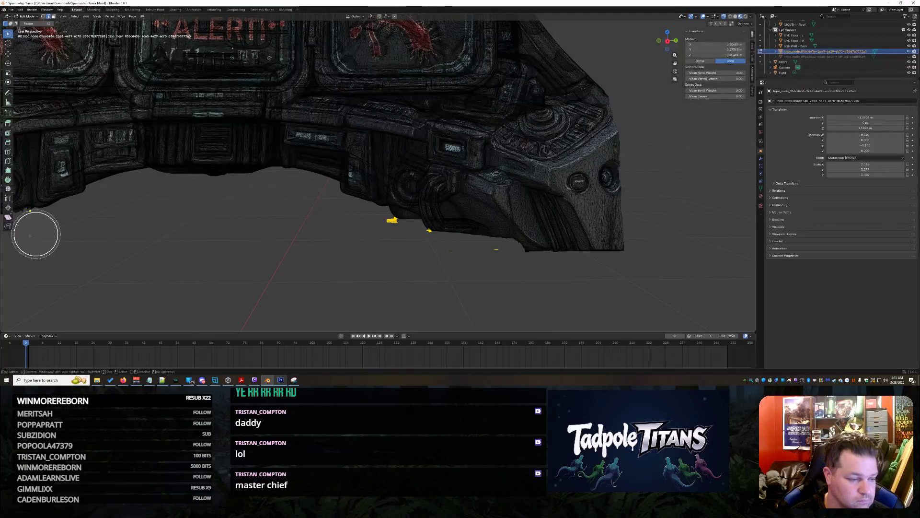
key("x")
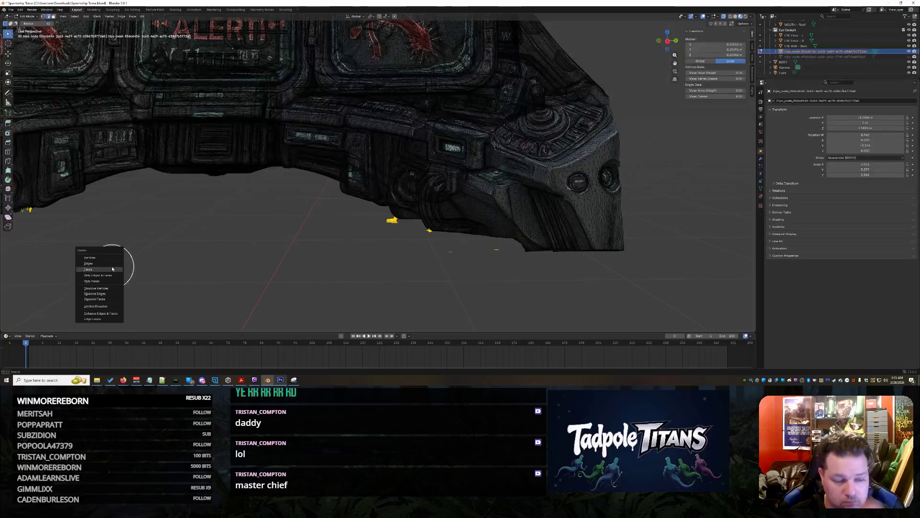
mouse_move(261, 173)
middle_mouse_down()
mouse_move(251, 193)
mouse_move(263, 197)
mouse_move(239, 194)
mouse_move(243, 183)
mouse_move(288, 199)
mouse_move(448, 207)
mouse_move(448, 229)
mouse_move(461, 231)
mouse_move(419, 220)
mouse_move(455, 226)
mouse_move(454, 214)
mouse_move(454, 250)
mouse_move(454, 197)
mouse_move(436, 189)
mouse_move(471, 300)
middle_mouse_up()
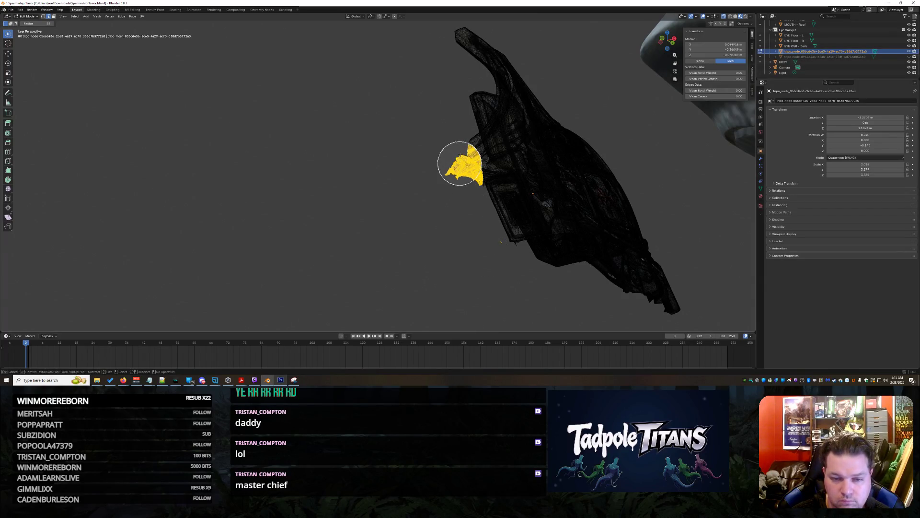
mouse_move(446, 131)
middle_mouse_down()
mouse_move(308, 171)
mouse_move(416, 142)
mouse_move(298, 159)
mouse_move(193, 144)
mouse_move(181, 158)
mouse_move(292, 180)
mouse_move(297, 160)
mouse_move(106, 79)
middle_mouse_up()
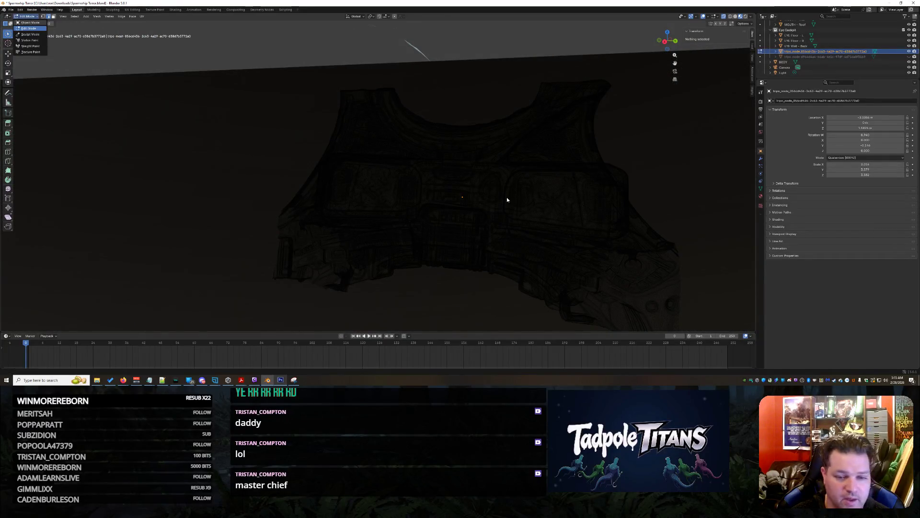
- In Object Mode, slide the cockpit console along X toward the shark's eye socket
key("Tab")
mouse_move(520, 190)
middle_mouse_down()
mouse_move(476, 187)
mouse_move(529, 192)
middle_mouse_up()
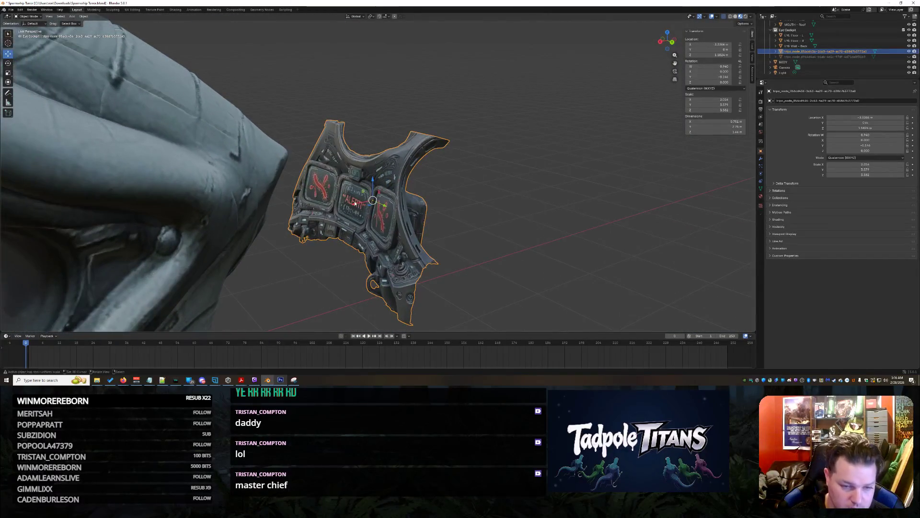
left_click(126, 235)
mouse_move(126, 236)
middle_mouse_down()
mouse_move(267, 263)
mouse_move(361, 148)
mouse_move(392, 134)
middle_mouse_up()
middle_click_drag(433, 212, 267, 147)
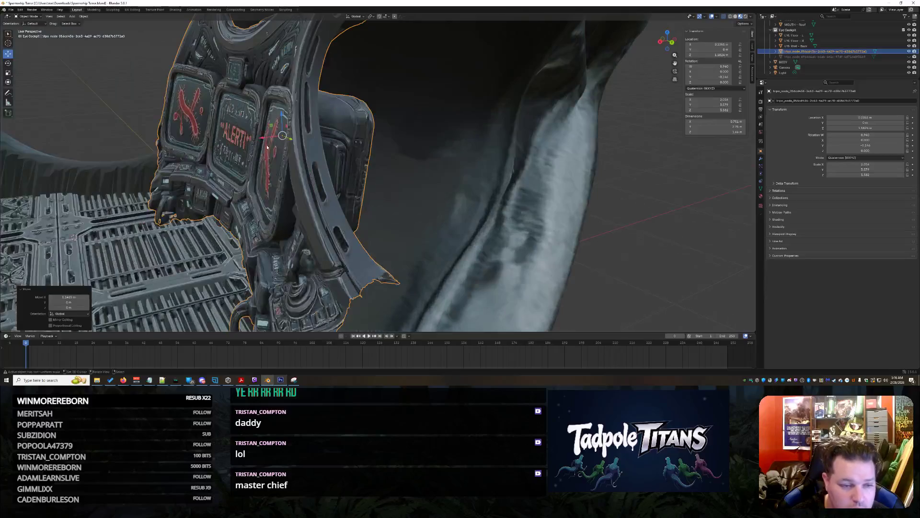
key("g")
key("z")
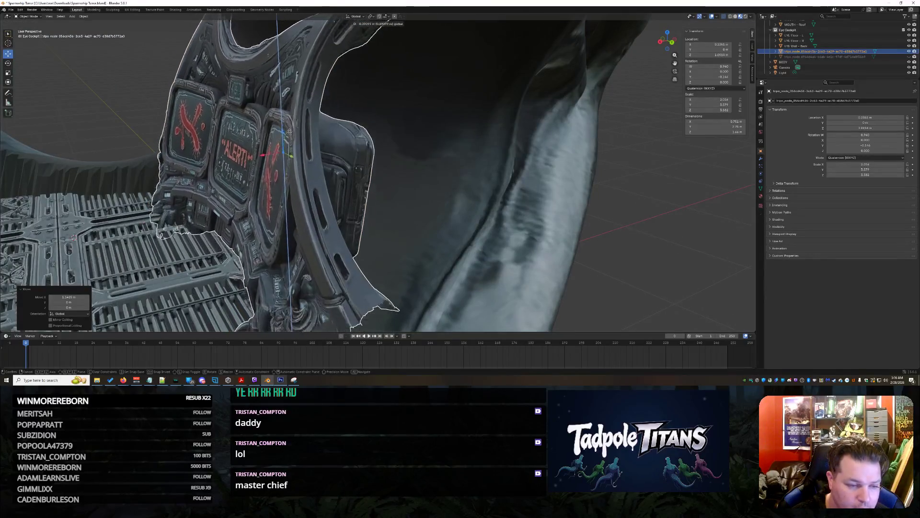
key("x")
middle_click_drag(260, 144, 182, 182)
left_click(182, 182)
scroll(104, 316, "up", 5)
scroll(104, 317, "down", 8)
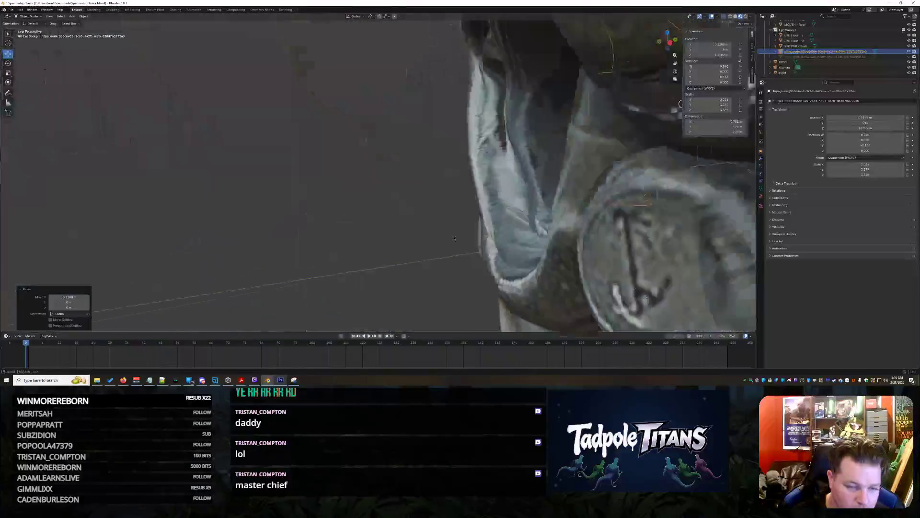
scroll(492, 229, "up", 5)
- Nudge the cockpit further along X, checking it around the seat inside the eye
mouse_move(492, 228)
middle_mouse_down()
mouse_move(451, 192)
mouse_move(422, 231)
mouse_move(383, 210)
middle_mouse_up()
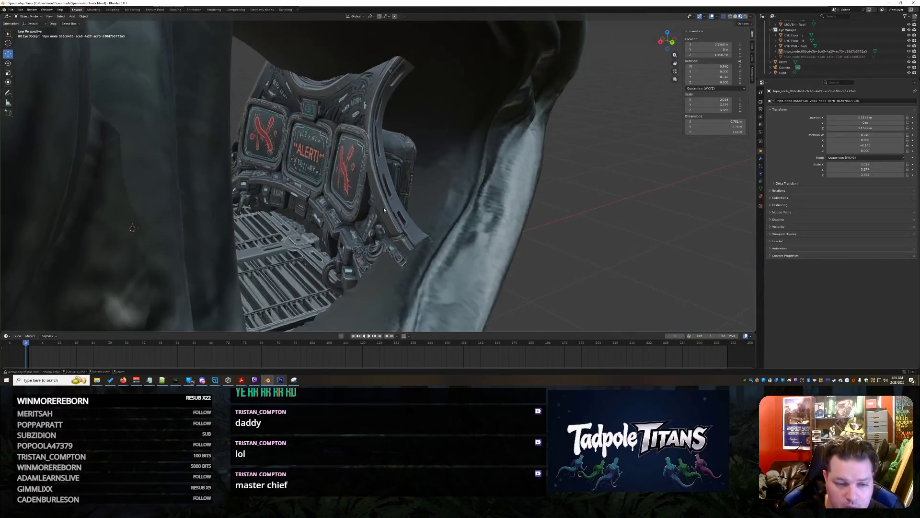
middle_click_drag(494, 243, 395, 209)
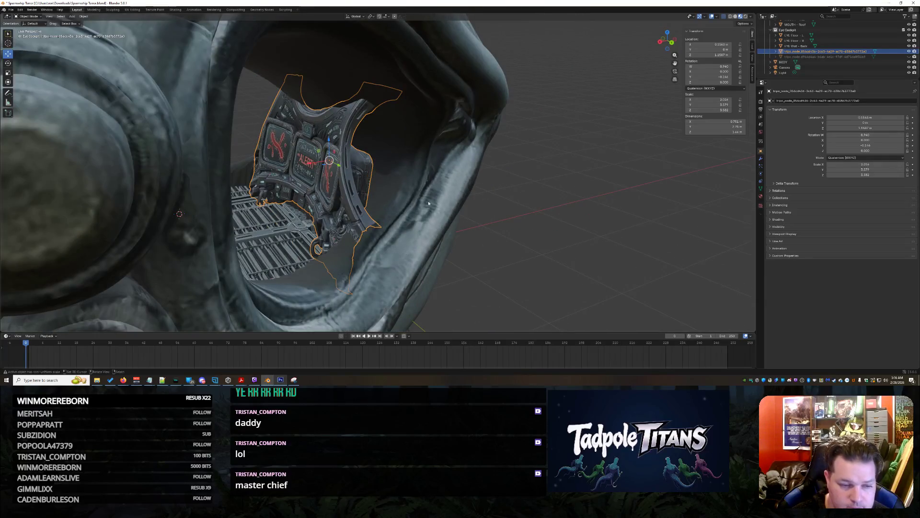
mouse_move(339, 185)
middle_mouse_down()
mouse_move(267, 167)
mouse_move(456, 220)
middle_mouse_up()
scroll(287, 176, "up", 8)
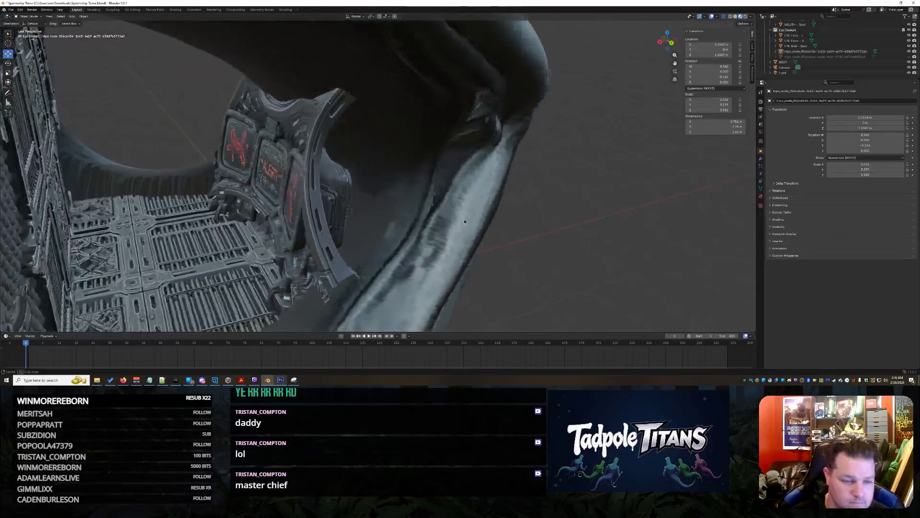
left_click_drag(282, 172, 313, 165)
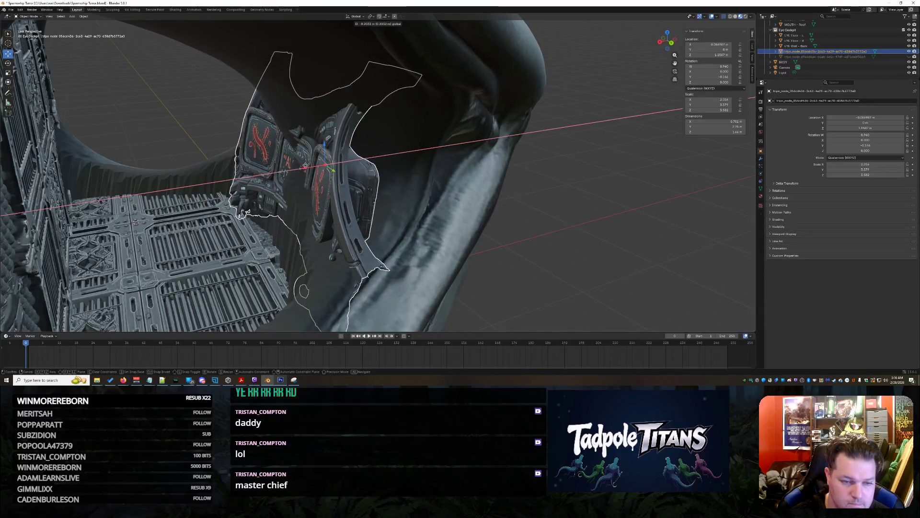
left_click_drag(313, 166, 313, 165)
scroll(313, 166, "down", 10)
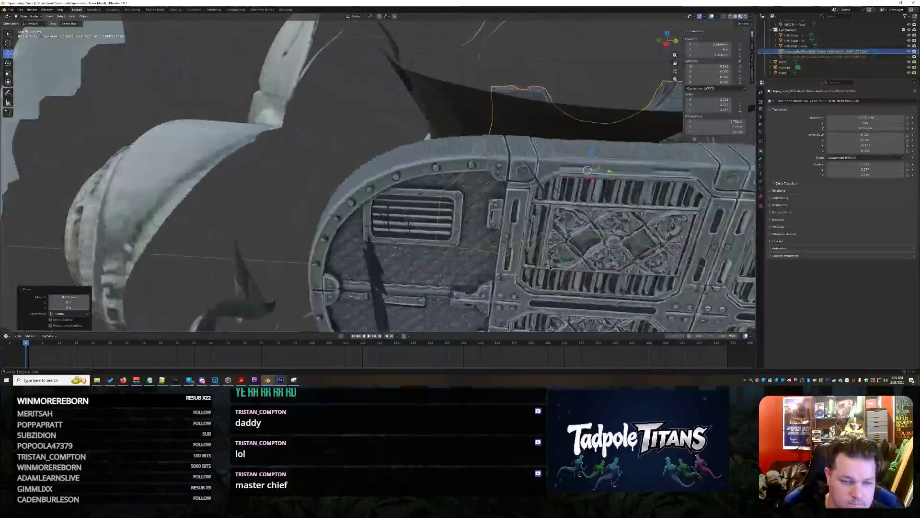
middle_click_drag(313, 166, 509, 264)
scroll(510, 265, "up", 10)
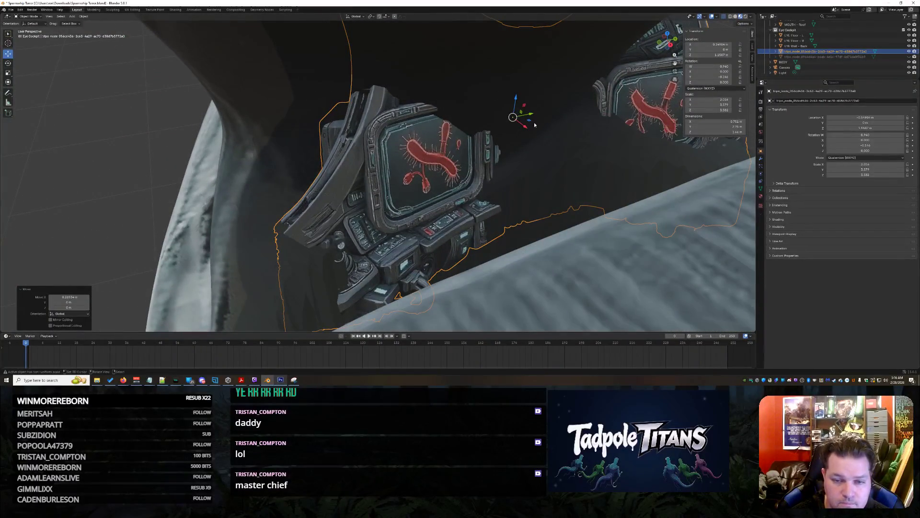
left_click_drag(526, 129, 513, 120)
- Inspect the placed cockpit from the grille, vent panel and floor grating, confirming the move
mouse_move(673, 172)
middle_mouse_down()
mouse_move(298, 239)
mouse_move(661, 65)
middle_mouse_up()
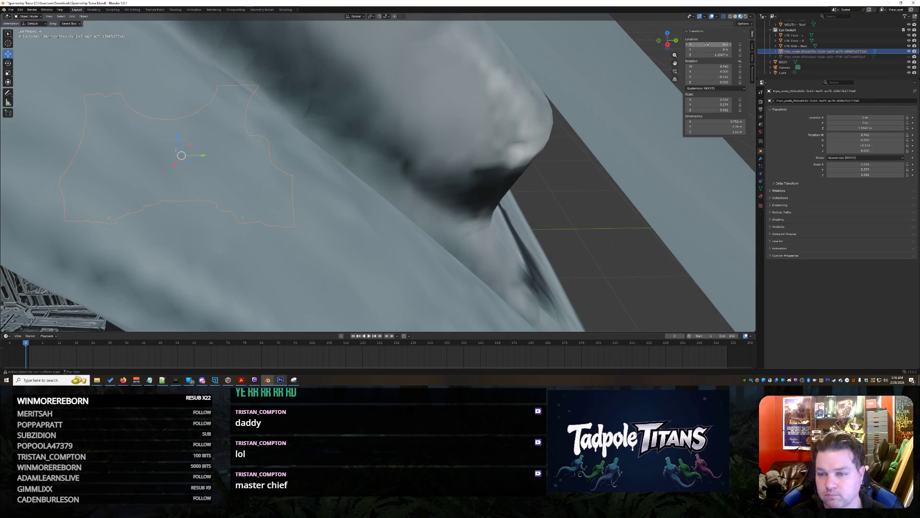
scroll(607, 143, "down", 8)
scroll(428, 166, "up", 4)
mouse_move(428, 166)
middle_mouse_down()
mouse_move(523, 264)
mouse_move(410, 210)
mouse_move(439, 218)
middle_mouse_up()
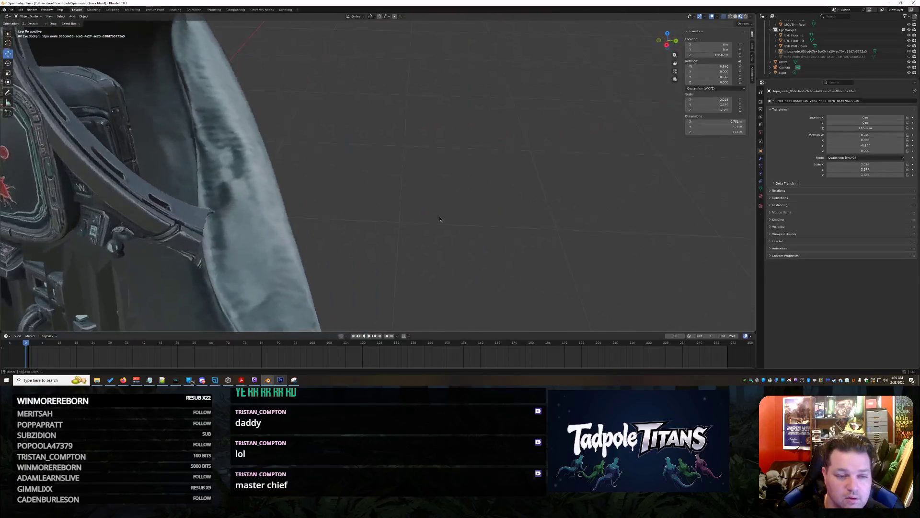
middle_click_drag(384, 211, 24, 173, "shift")
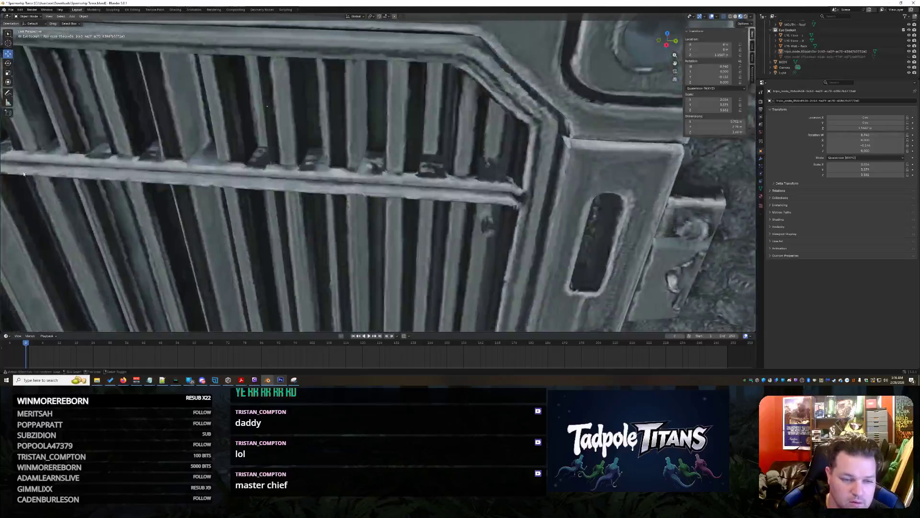
mouse_move(268, 191)
middle_mouse_down()
mouse_move(357, 234)
mouse_move(304, 222)
mouse_move(283, 237)
mouse_move(494, 261)
middle_mouse_up()
mouse_move(550, 244)
middle_mouse_down()
mouse_move(401, 206)
mouse_move(474, 203)
mouse_move(337, 180)
mouse_move(300, 213)
middle_mouse_up()
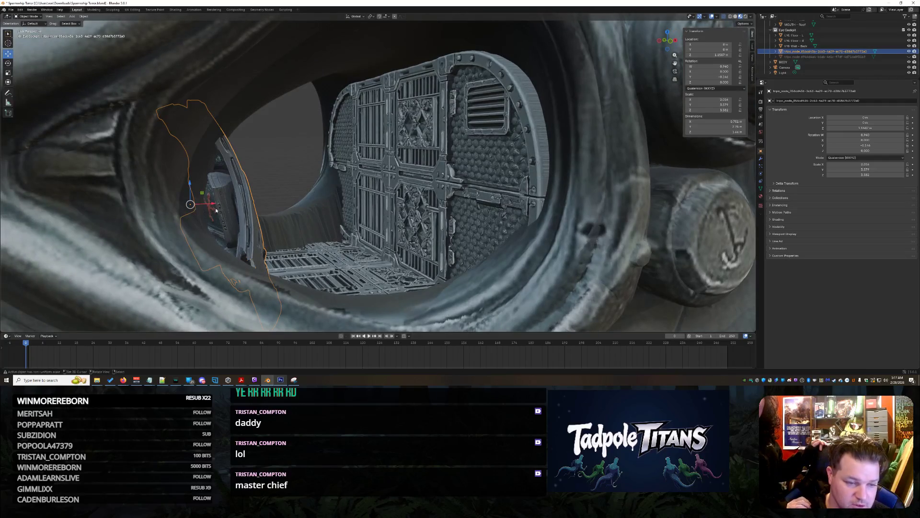
left_click(185, 202)
middle_click_drag(185, 203, 362, 239)
mouse_move(446, 221)
middle_mouse_down()
mouse_move(441, 151)
mouse_move(432, 165)
mouse_move(417, 151)
mouse_move(402, 177)
mouse_move(482, 200)
mouse_move(541, 235)
middle_mouse_up()
scroll(424, 139, "down", 5)
scroll(381, 185, "up", 4)
scroll(383, 187, "down", 6)
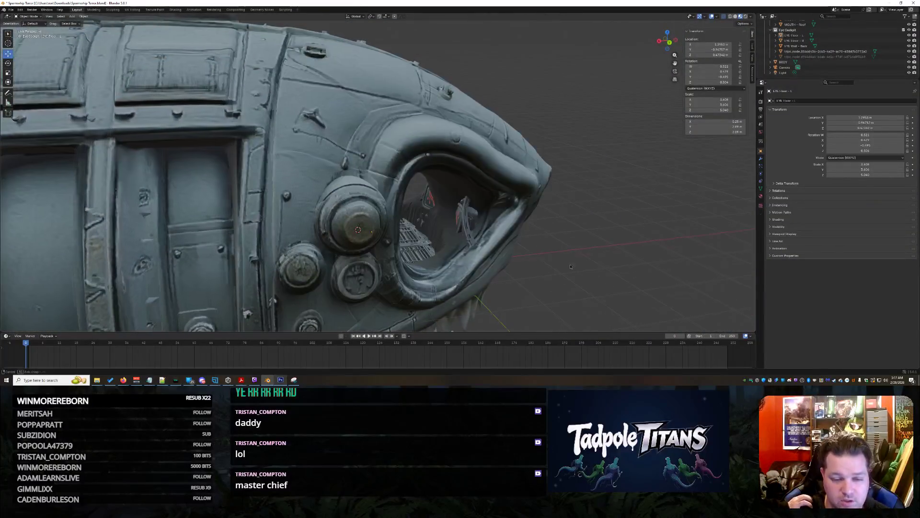
- Hide the shark's BODY object in the Outliner
scroll(570, 267, "down", 5)
middle_click_drag(571, 266, 539, 263)
scroll(271, 62, "up", 6)
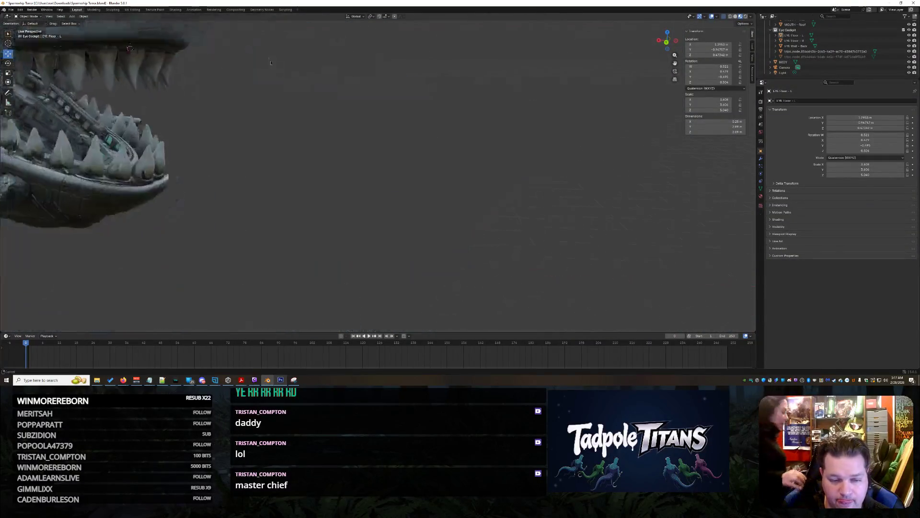
scroll(271, 62, "down", 7)
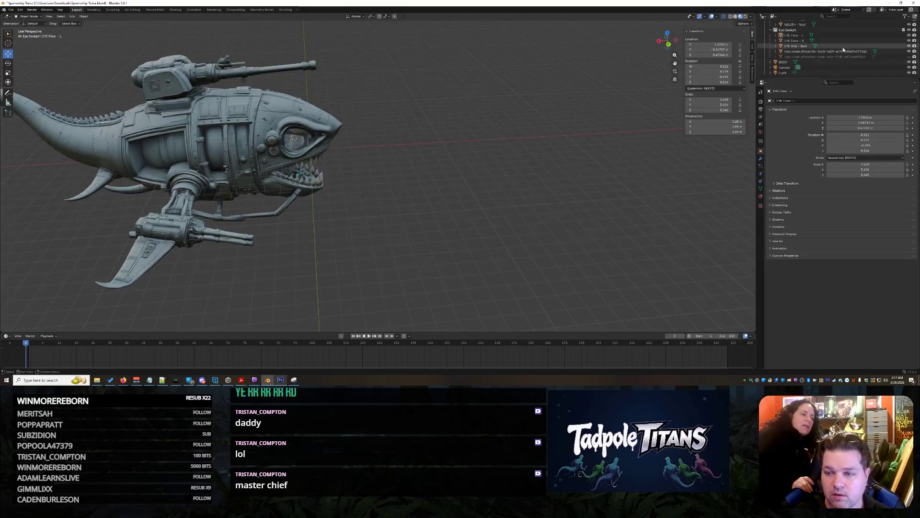
left_click(909, 61)
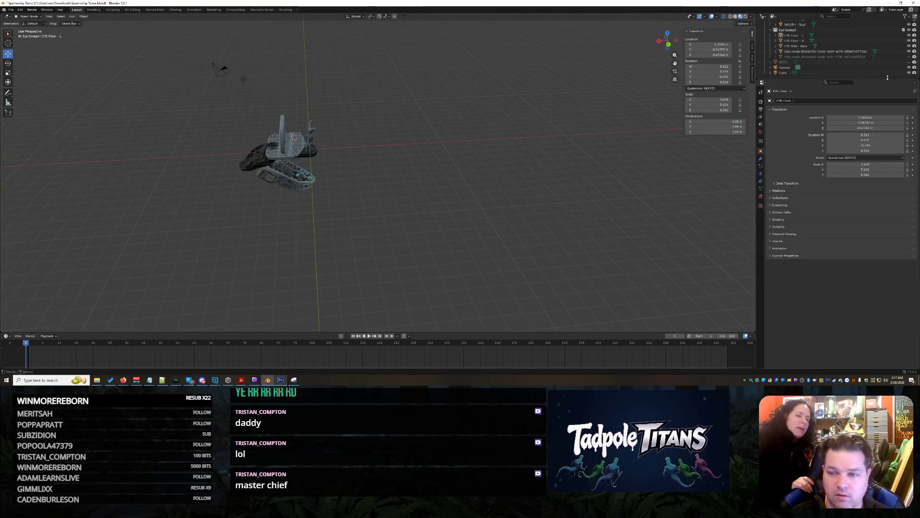
- Look over the remaining ALERT screens and seat from above, then select the chair object
scroll(479, 139, "up", 5)
mouse_move(389, 154)
middle_mouse_down()
mouse_move(406, 141)
mouse_move(383, 66)
mouse_move(389, 2)
middle_mouse_up()
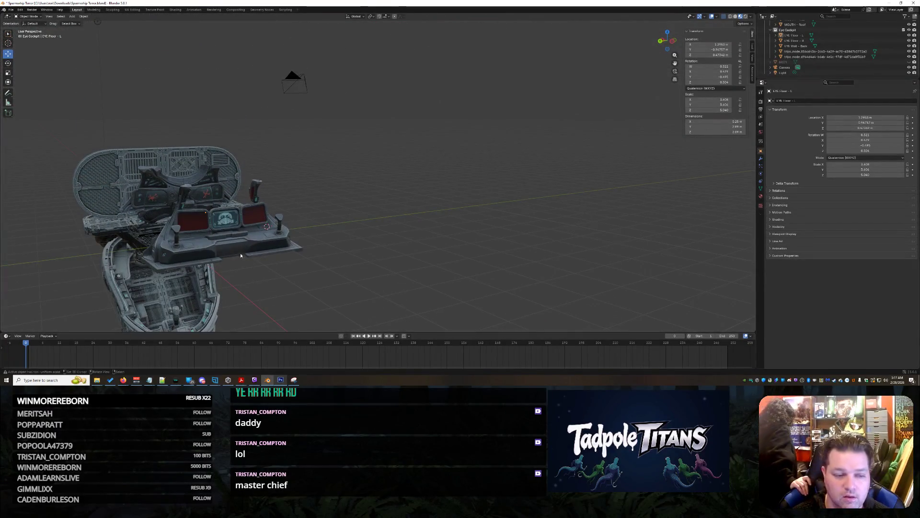
scroll(240, 252, "up", 3)
mouse_move(383, 268)
middle_mouse_down()
mouse_move(454, 277)
mouse_move(376, 206)
mouse_move(398, 202)
mouse_move(415, 212)
middle_mouse_up()
scroll(411, 198, "up", 5)
scroll(411, 199, "down", 5)
mouse_move(442, 245)
middle_mouse_down()
mouse_move(337, 189)
mouse_move(403, 169)
mouse_move(450, 220)
mouse_move(403, 187)
mouse_move(338, 222)
mouse_move(369, 207)
mouse_move(283, 219)
middle_mouse_up()
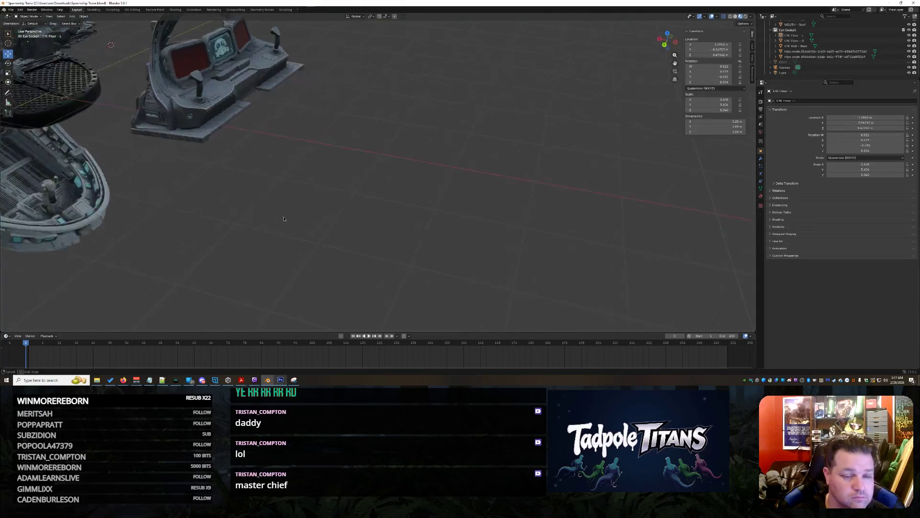
scroll(303, 174, "down", 3)
left_click(287, 136)
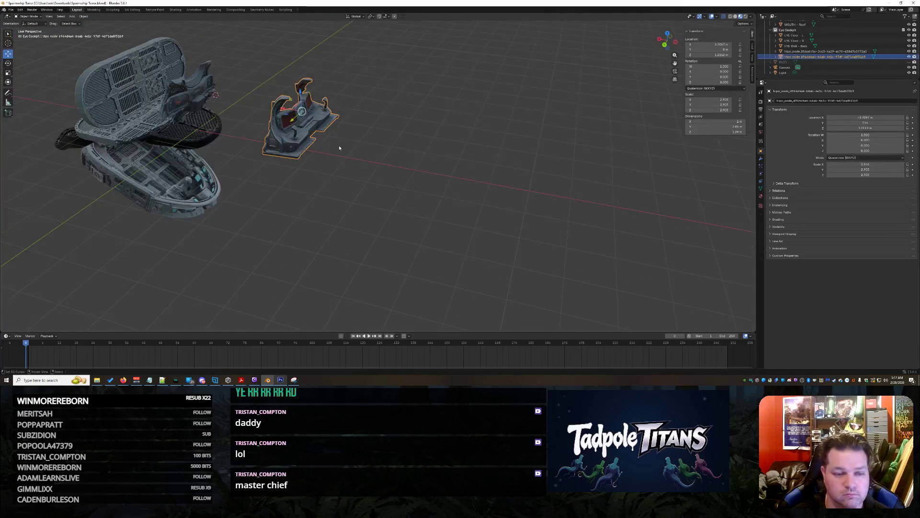
- Delete the chair and import futuristic-cockpit-3d-model(2).glb
key("Delete")
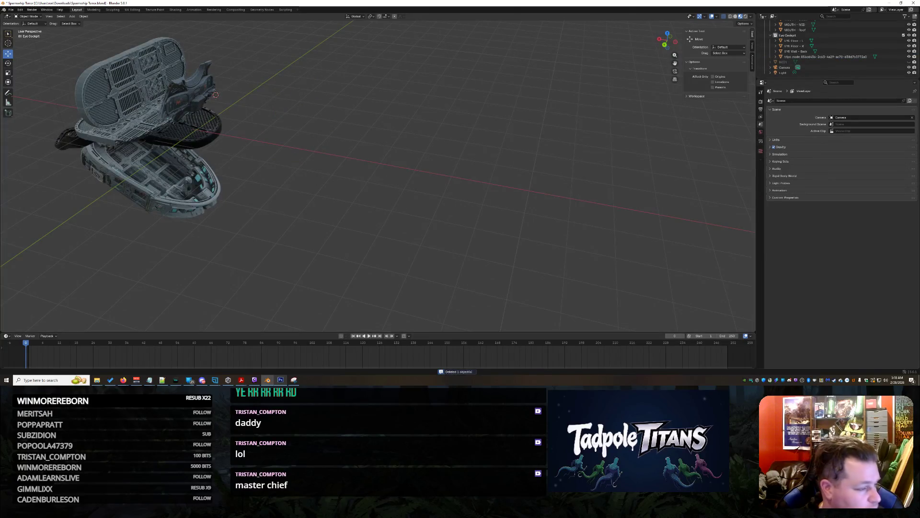
left_click_drag(312, 225, 366, 227)
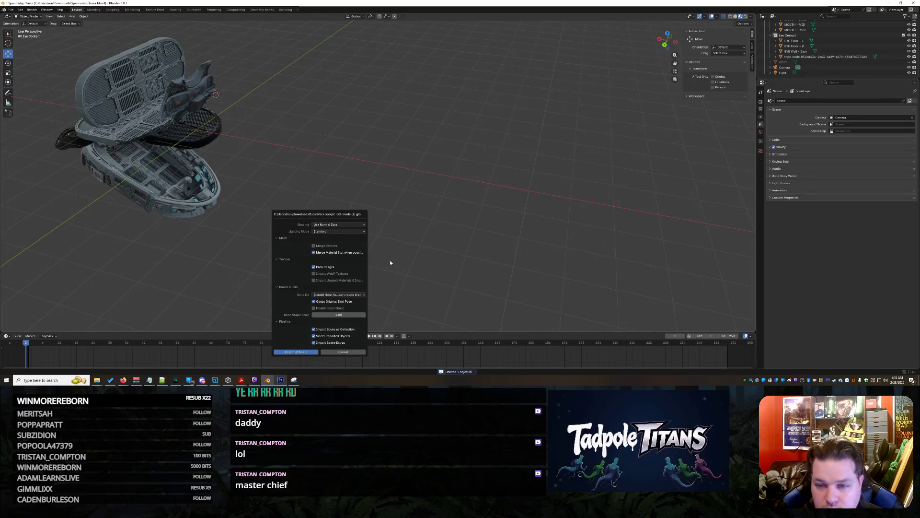
key("Return")
middle_click_drag(241, 140, 200, 184)
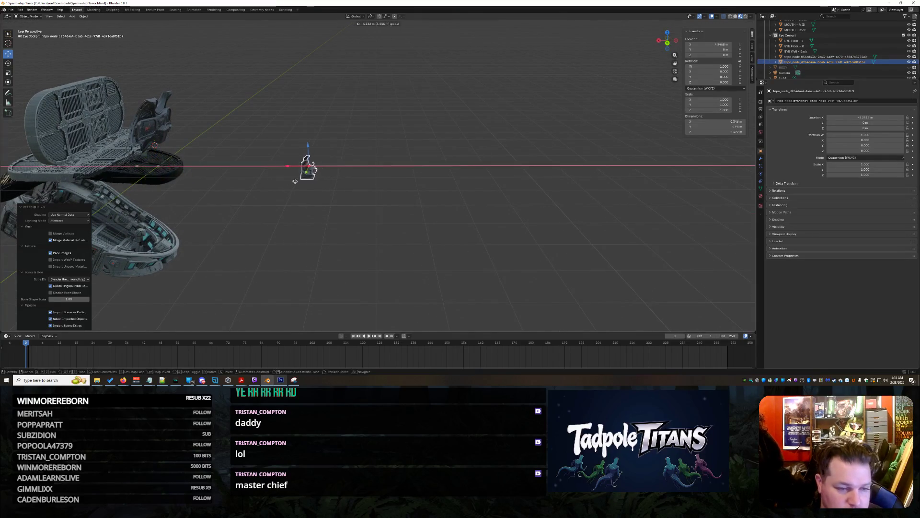
- Undo the console's trial move and enlargement, clear its position, and delete it
left_click(321, 184)
left_click(484, 138)
mouse_move(421, 204)
middle_mouse_down()
mouse_move(445, 213)
mouse_move(357, 221)
middle_mouse_up()
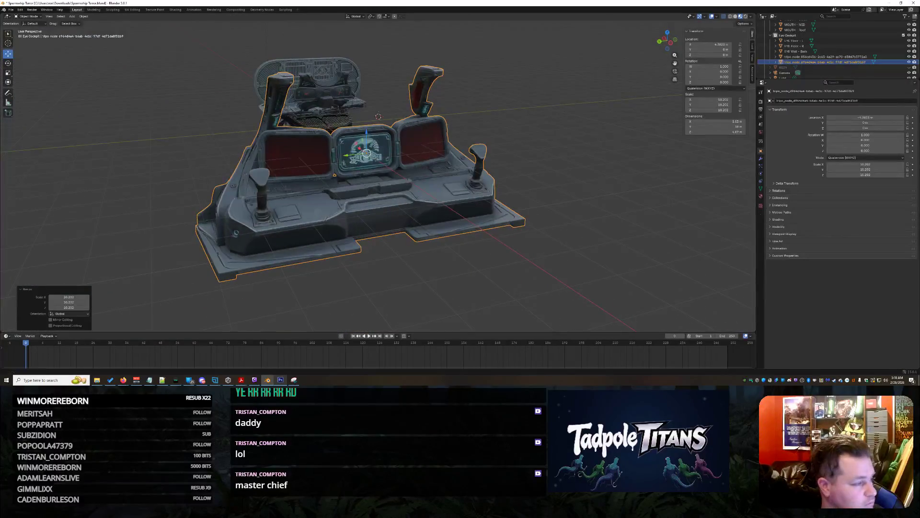
key("ctrl+z")
key("F9")
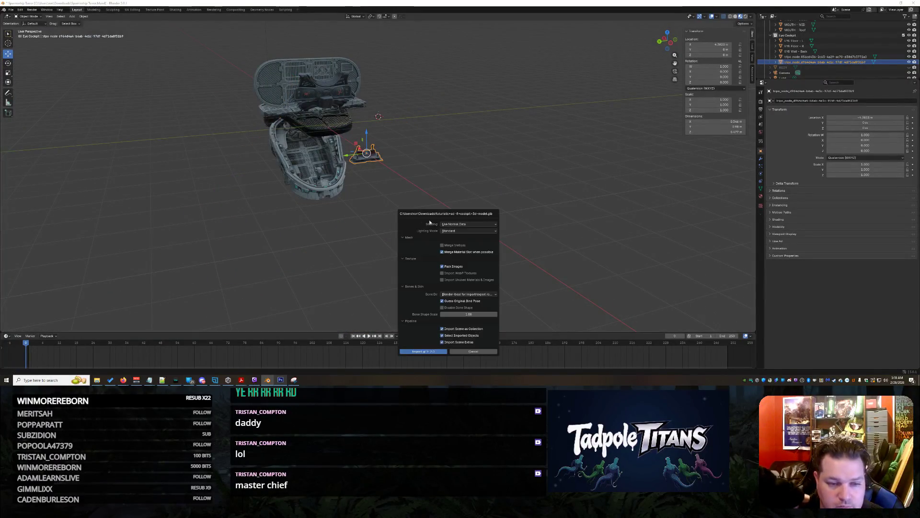
key("alt+g")
key("Delete")
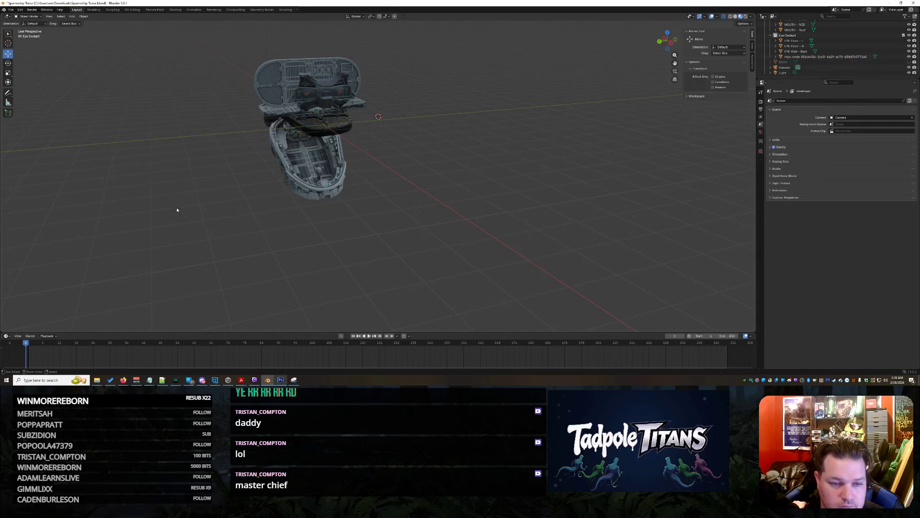
- Import the futuristic sci-fi cockpit model and shift it about 3.5 m along X
left_click_drag(420, 230, 420, 230)
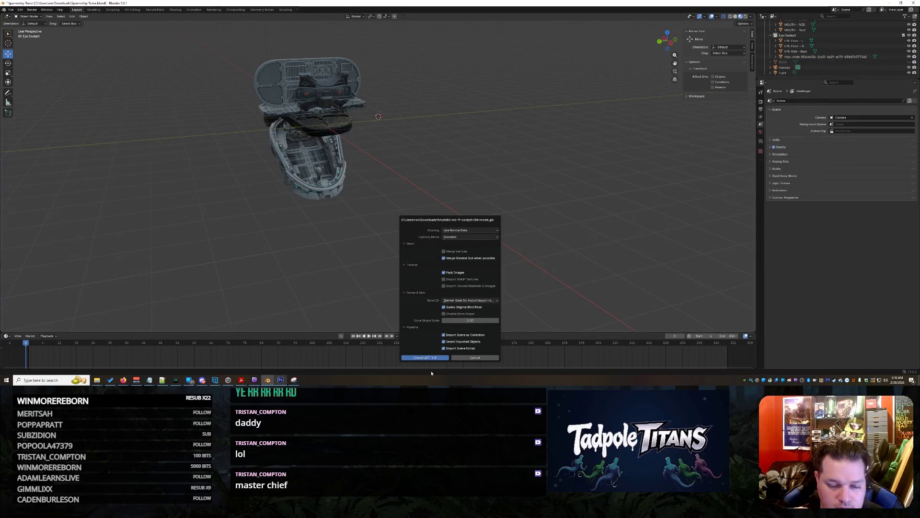
key("Return")
middle_click_drag(353, 253, 402, 250)
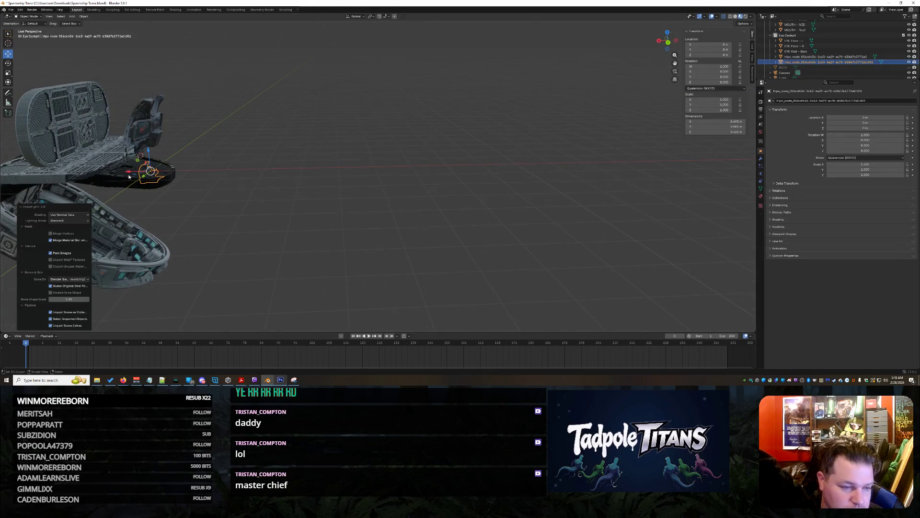
key("Return")
middle_click_drag(288, 232, 377, 237)
mouse_move(377, 237)
middle_mouse_down()
mouse_move(340, 238)
mouse_move(342, 155)
mouse_move(341, 197)
mouse_move(361, 139)
mouse_move(335, 286)
middle_mouse_up()
scroll(364, 233, "up", 5)
scroll(364, 232, "down", 5)
scroll(335, 287, "up", 8)
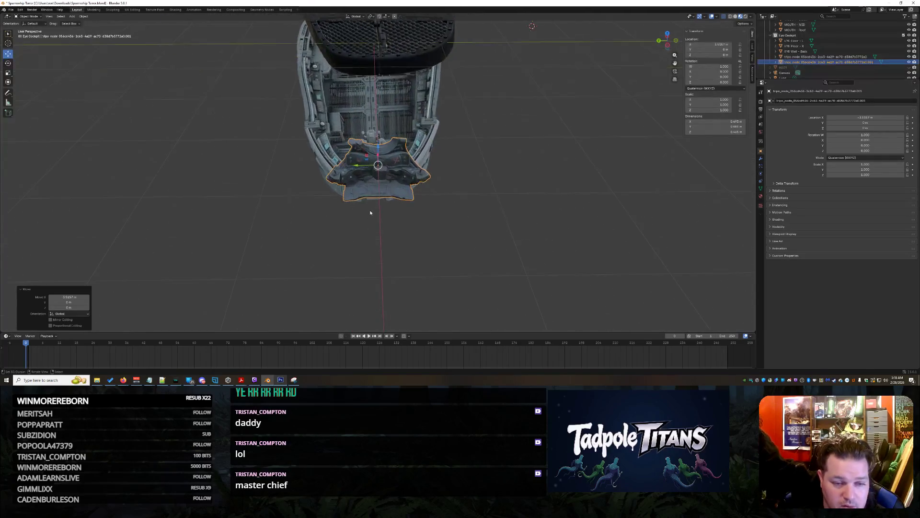
mouse_move(354, 222)
middle_mouse_down()
mouse_move(338, 215)
mouse_move(380, 255)
mouse_move(360, 254)
mouse_move(343, 173)
mouse_move(326, 286)
mouse_move(306, 196)
mouse_move(335, 154)
mouse_move(337, 181)
middle_mouse_up()
mouse_move(363, 141)
middle_mouse_down()
mouse_move(347, 245)
mouse_move(350, 213)
middle_mouse_up()
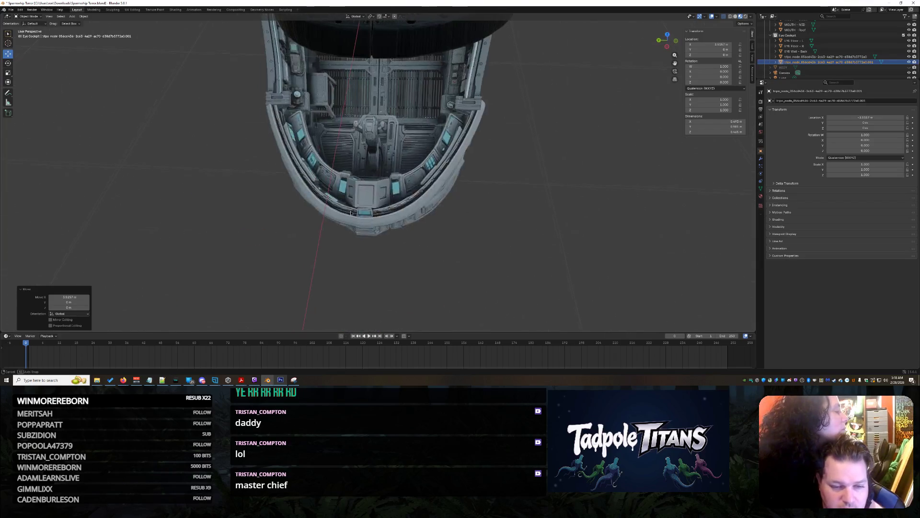
mouse_move(391, 258)
middle_mouse_down()
mouse_move(366, 173)
mouse_move(352, 222)
mouse_move(311, 274)
mouse_move(378, 220)
mouse_move(379, 189)
mouse_move(375, 265)
middle_mouse_up()
scroll(376, 265, "up", 5)
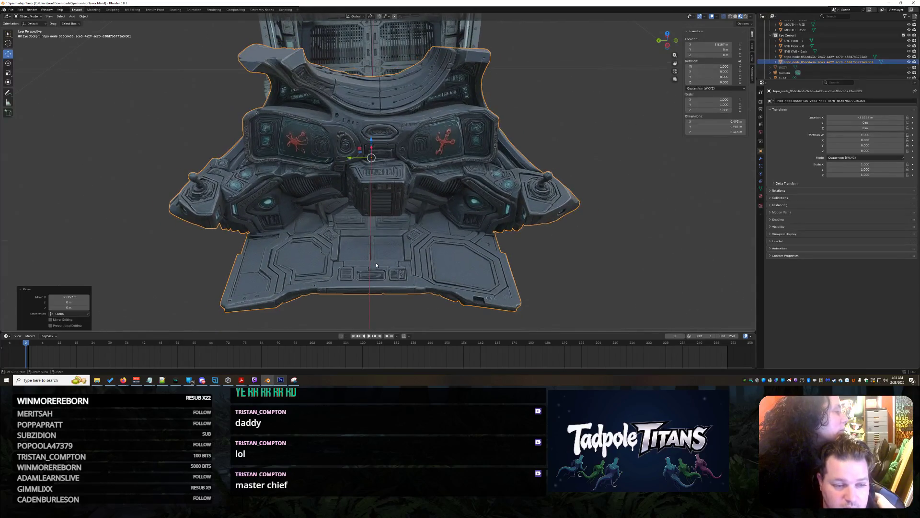
mouse_move(317, 267)
middle_mouse_down()
mouse_move(591, 257)
mouse_move(534, 242)
middle_mouse_up()
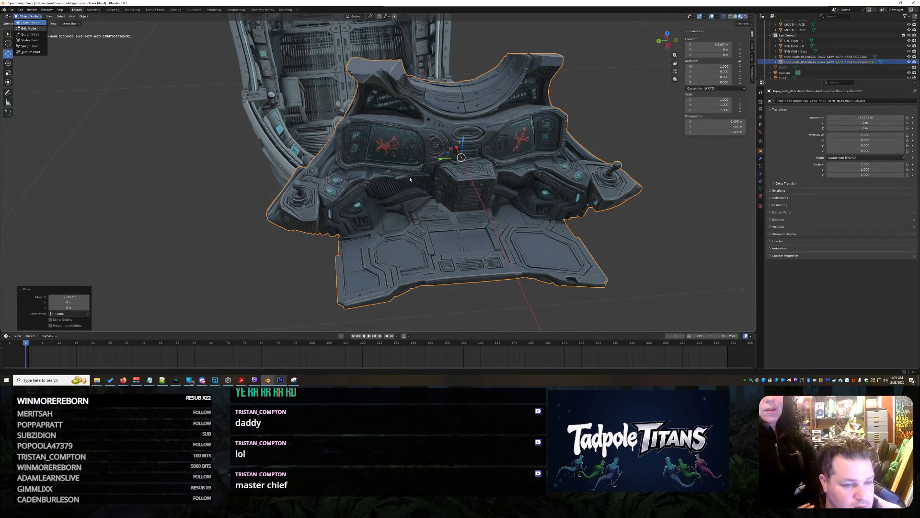
key("Tab")
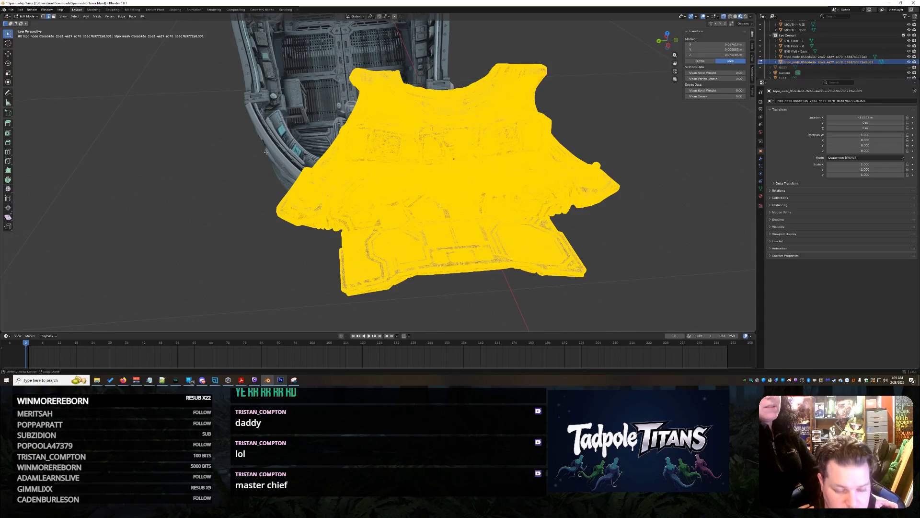
- Box-select and delete all console vertices except the left joystick, then return to Object Mode
mouse_move(650, 49)
left_mouse_down()
mouse_move(448, 237)
mouse_move(311, 308)
mouse_move(327, 315)
left_mouse_up()
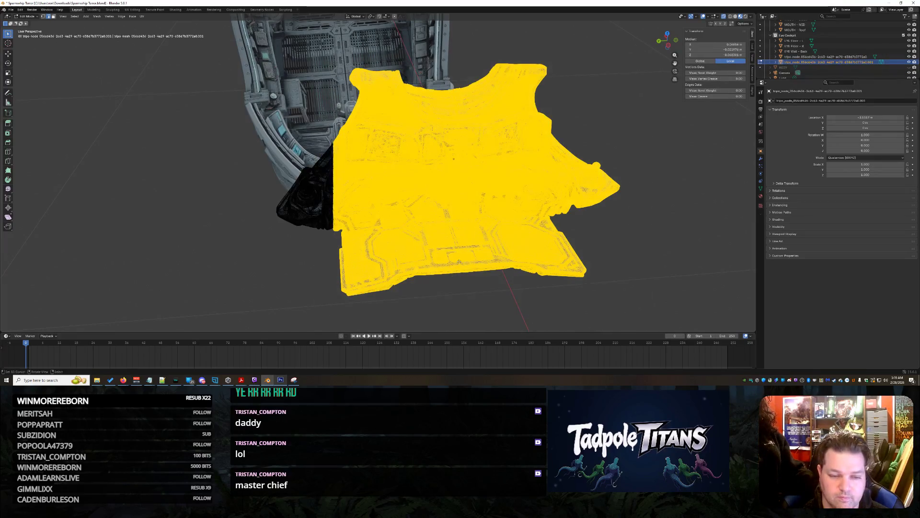
key("x")
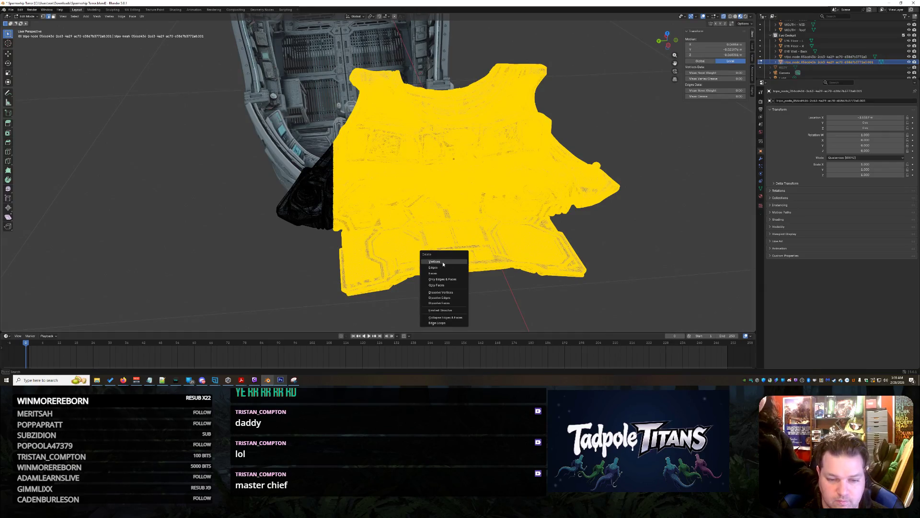
left_click(442, 260)
mouse_move(510, 251)
middle_mouse_down()
mouse_move(402, 219)
mouse_move(490, 162)
middle_mouse_up()
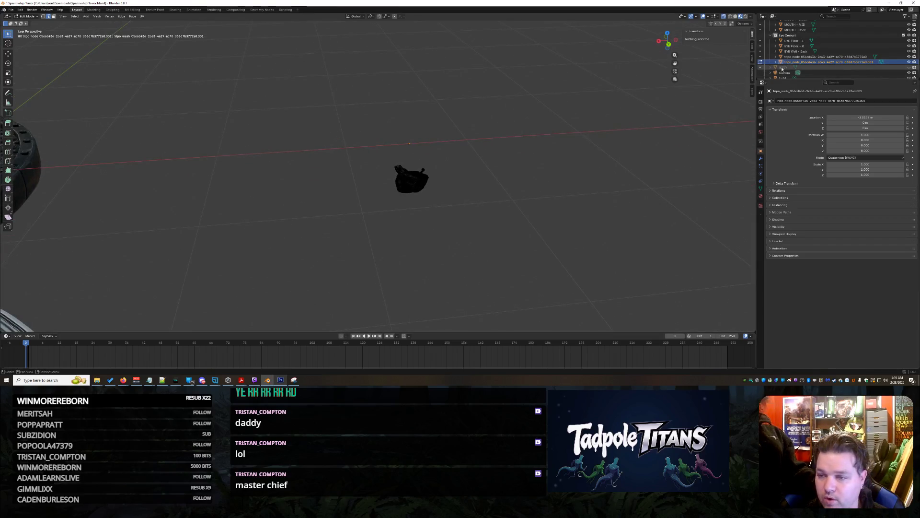
key("Tab")
middle_click_drag(528, 165, 415, 178)
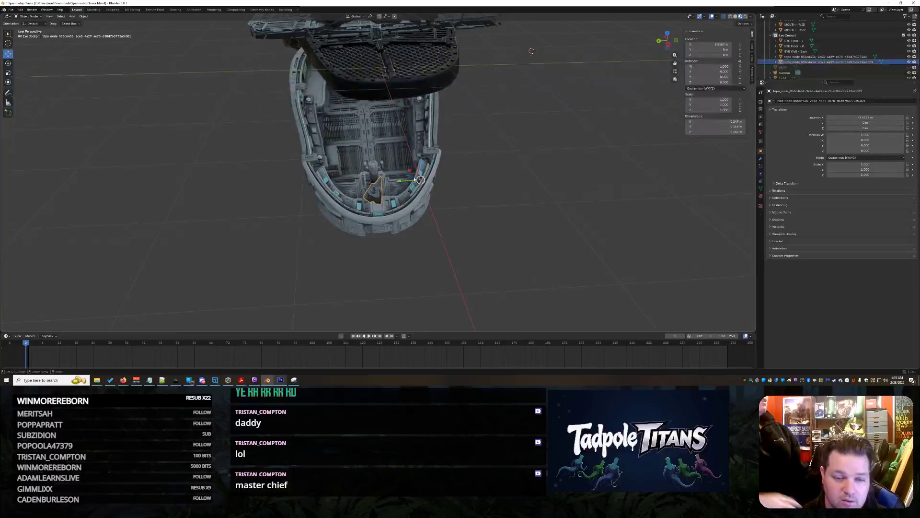
- Frame the joystick piece and move it along X toward the ship and up along Z
key("KP_Decimal")
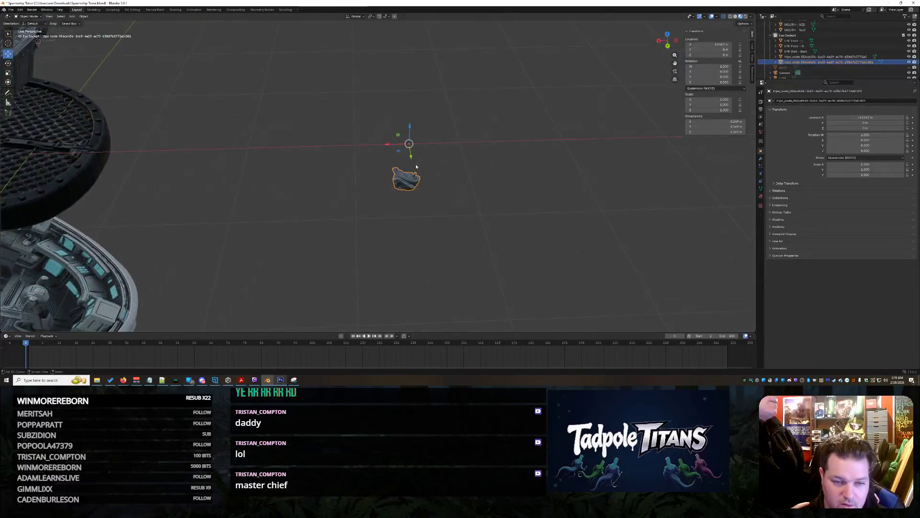
mouse_move(389, 150)
left_mouse_down()
mouse_move(288, 146)
mouse_move(237, 229)
left_mouse_up()
scroll(504, 119, "up", 5)
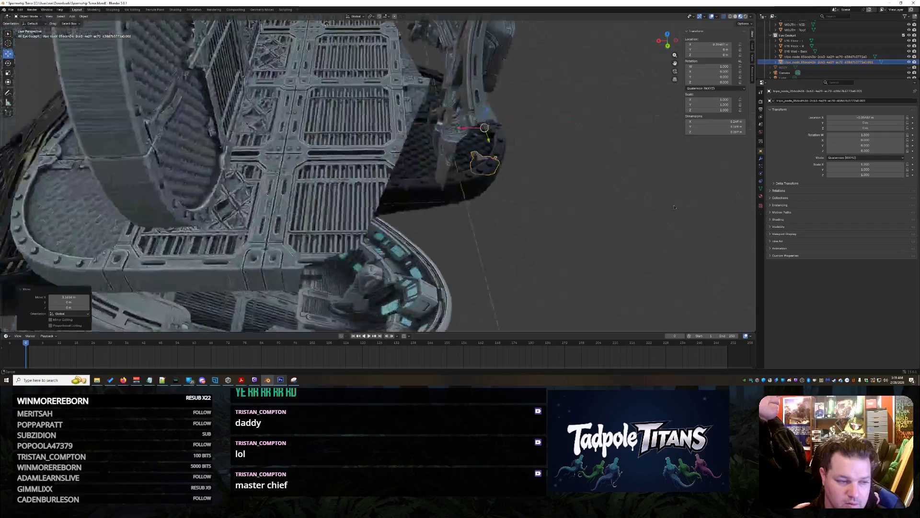
mouse_move(489, 133)
left_mouse_down()
mouse_move(320, 136)
mouse_move(339, 77)
left_mouse_up()
left_click_drag(340, 23, 340, 25)
mouse_move(340, 25)
middle_mouse_down()
mouse_move(331, 43)
mouse_move(340, 27)
middle_mouse_up()
scroll(372, 120, "up", 3)
middle_click_drag(369, 105, 359, 209)
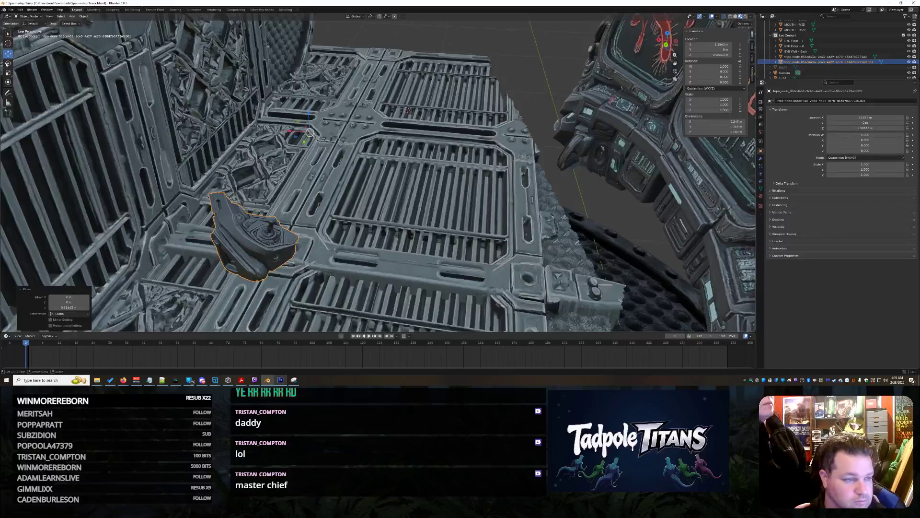
- Rotate the joystick, push it forward along Y, and isolate it in local view
left_click_drag(319, 144, 279, 195)
middle_click_drag(279, 196, 233, 179)
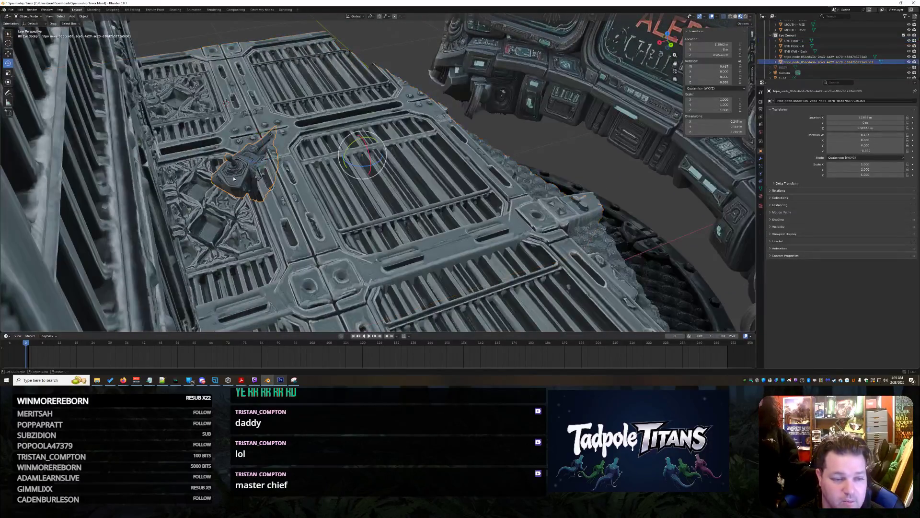
mouse_move(329, 189)
middle_mouse_down()
mouse_move(307, 182)
mouse_move(321, 187)
middle_mouse_up()
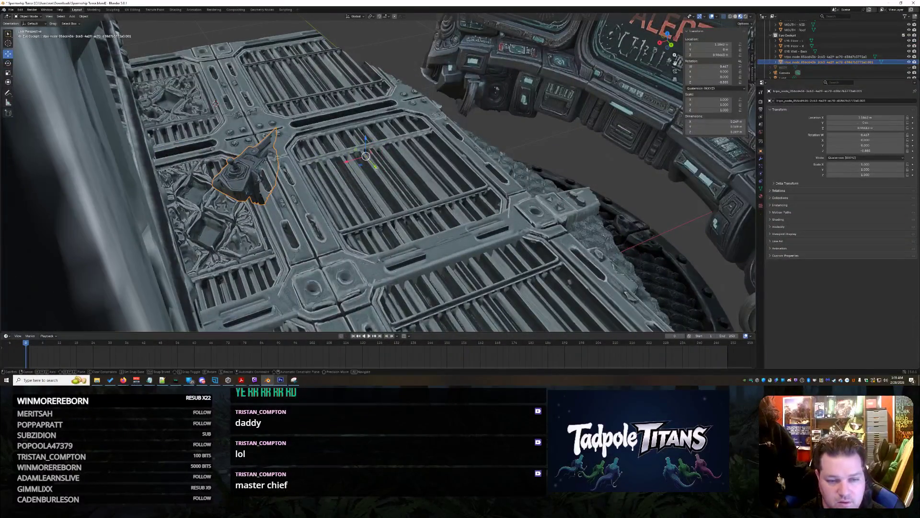
left_click_drag(377, 167, 422, 254)
middle_click_drag(422, 254, 430, 138)
left_click_drag(426, 126, 565, 298)
key("KP_Divide")
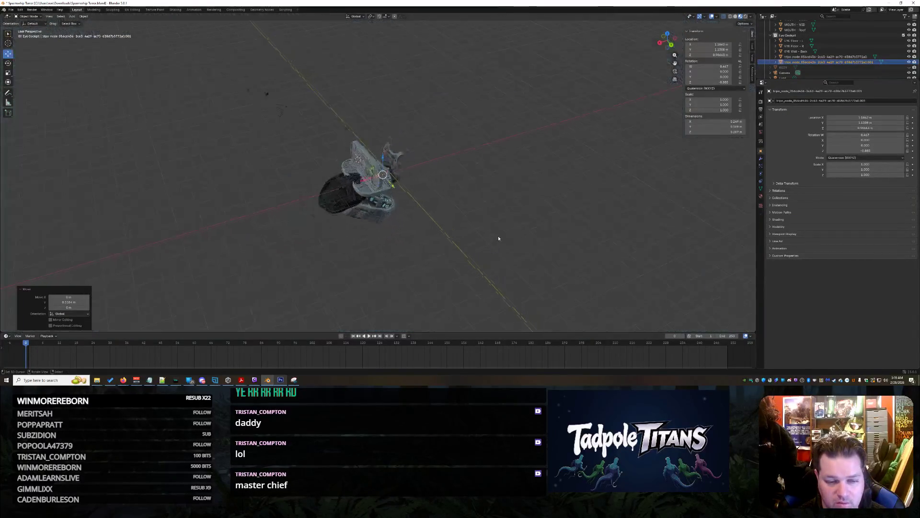
- Raise the joystick along Z, then reposition it along Y with G
scroll(502, 217, "up", 5)
mouse_move(501, 217)
middle_mouse_down()
mouse_move(443, 262)
mouse_move(700, 169)
middle_mouse_up()
scroll(895, 45, "up", 1)
scroll(894, 46, "down", 3)
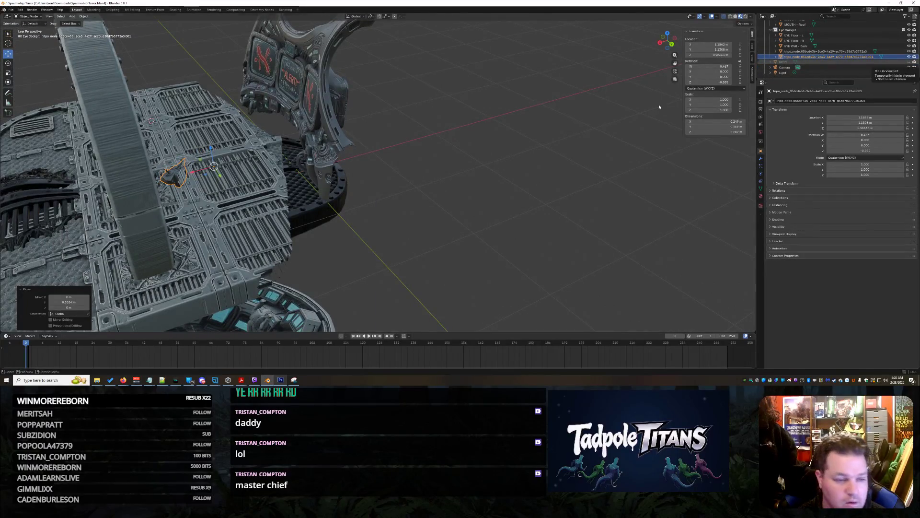
scroll(277, 198, "up", 6)
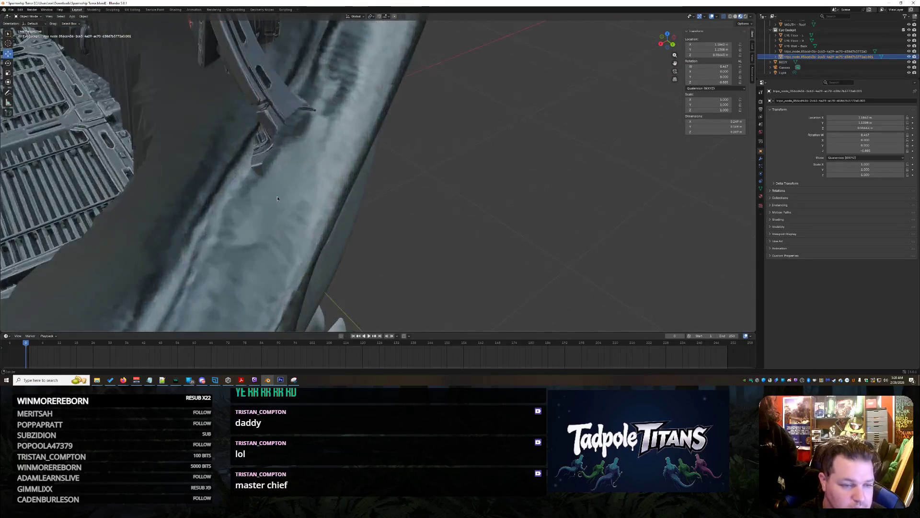
scroll(277, 198, "down", 6)
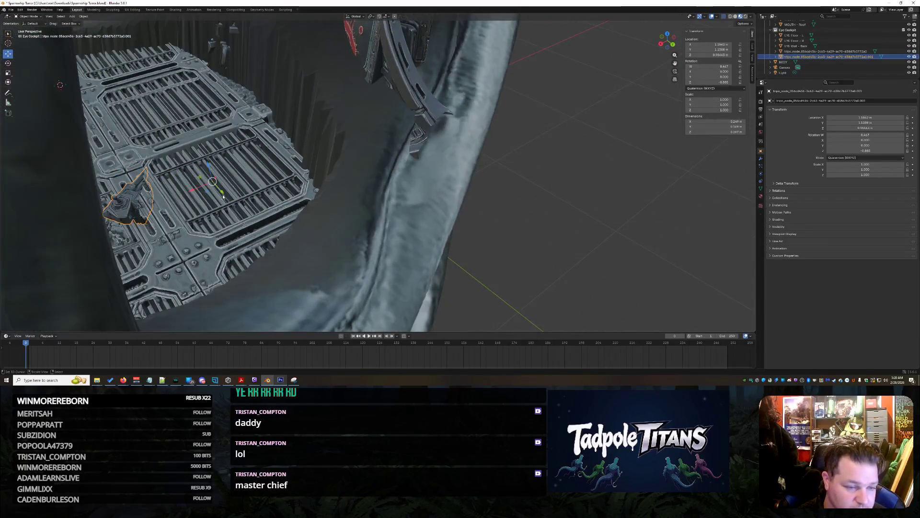
mouse_move(210, 165)
left_mouse_down()
mouse_move(210, 107)
mouse_move(359, 254)
left_mouse_up()
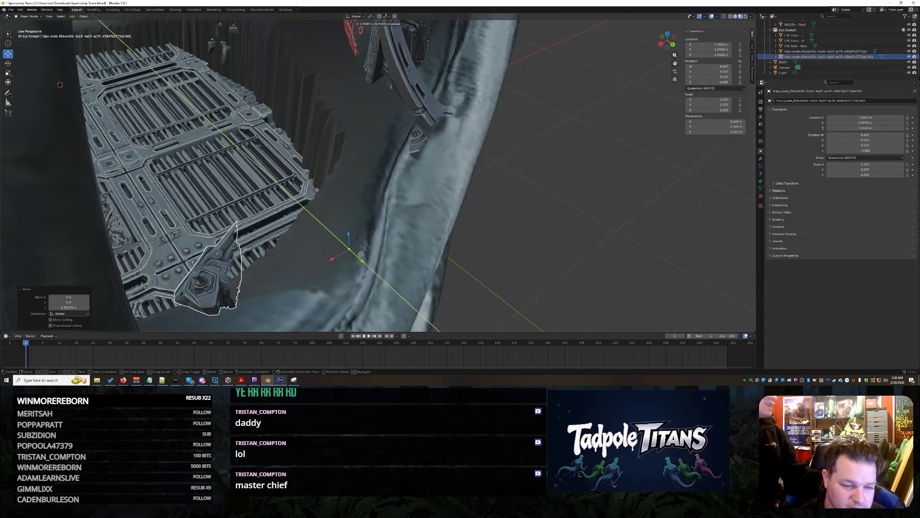
key("g")
key("z")
key("y")
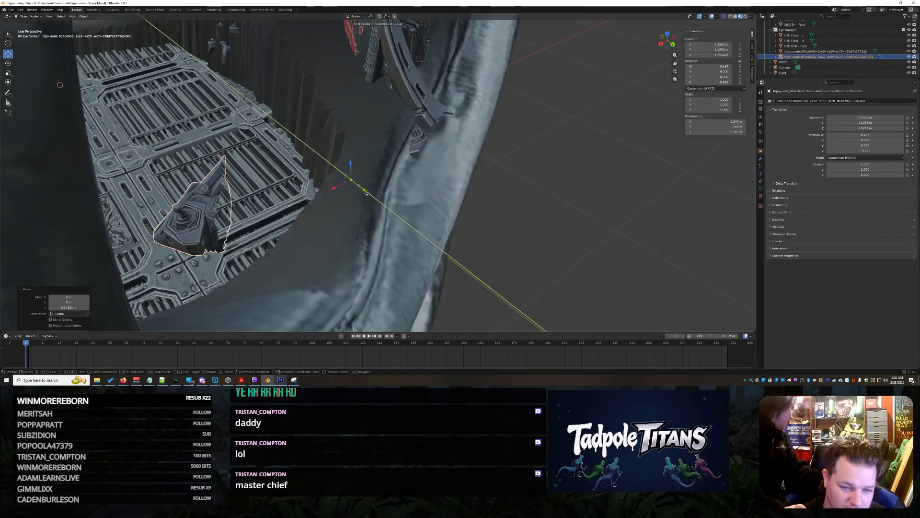
left_click(427, 249)
- Slide the joystick along X and lower it along Z
middle_click_drag(427, 249, 382, 235)
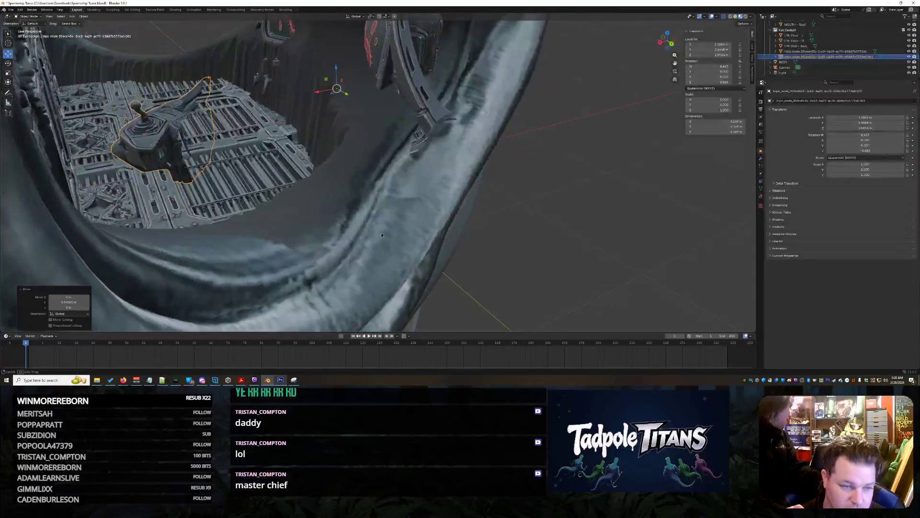
mouse_move(317, 92)
left_mouse_down()
mouse_move(326, 103)
mouse_move(467, 71)
left_mouse_up()
key("g")
key("z")
left_click(486, 155)
- Pull the joystick back along Y and scale it up about 2.2 times
mouse_move(486, 156)
middle_mouse_down()
mouse_move(456, 206)
mouse_move(427, 199)
middle_mouse_up()
left_click_drag(460, 223, 291, 167)
key("s")
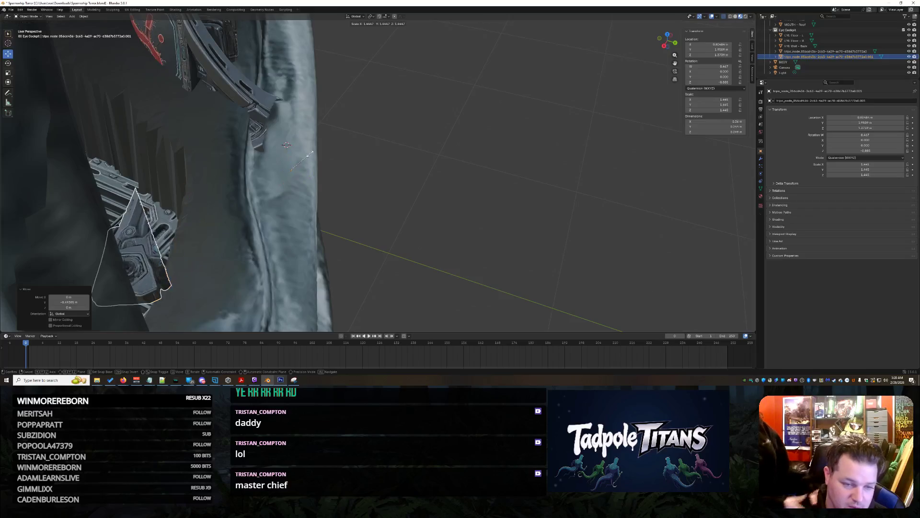
left_click(325, 166)
- Shift the joystick along X, lower it on Z, then move it left along X
left_click_drag(282, 189, 350, 89)
mouse_move(364, 55)
left_mouse_down()
mouse_move(386, 143)
mouse_move(336, 182)
mouse_move(264, 196)
left_mouse_up()
mouse_move(264, 196)
middle_mouse_down()
mouse_move(413, 153)
mouse_move(382, 109)
middle_mouse_up()
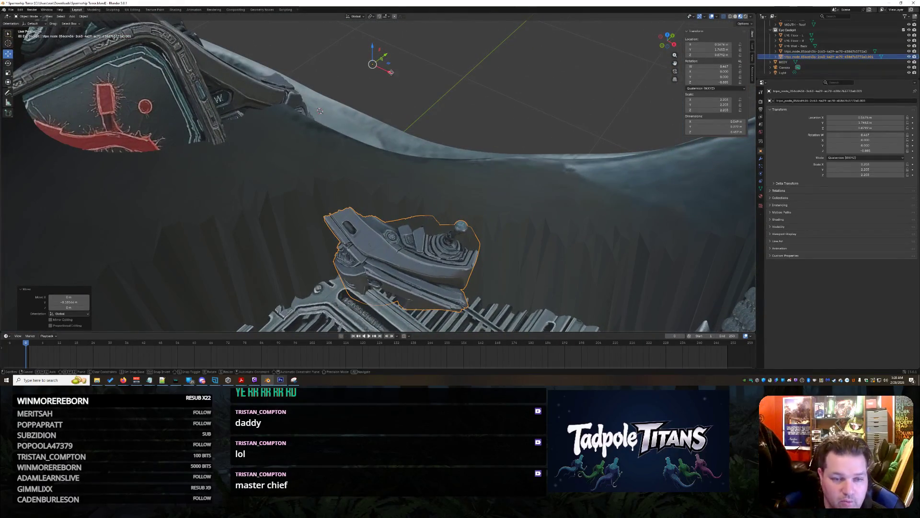
key("x")
left_click(35, 129)
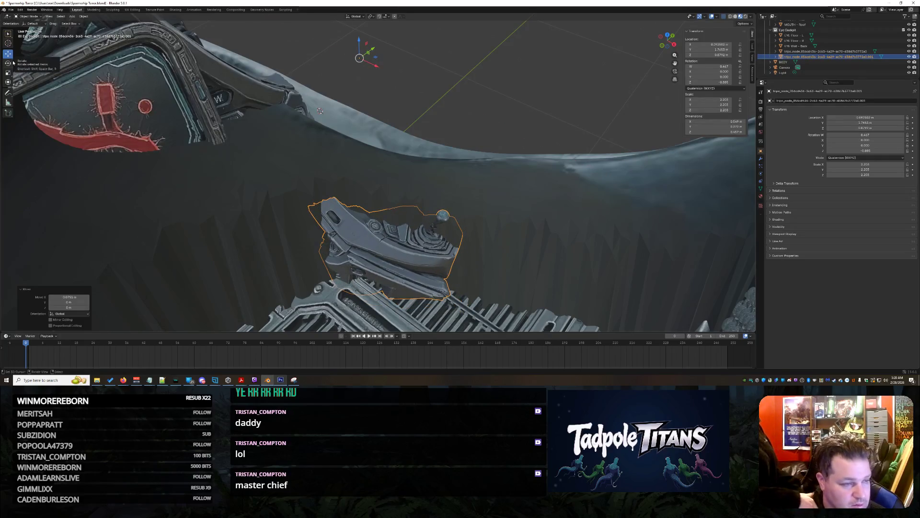
- Turn the joystick, nudge it on Y and Z, and tilt the console about 14 degrees
left_click_drag(363, 71, 361, 72)
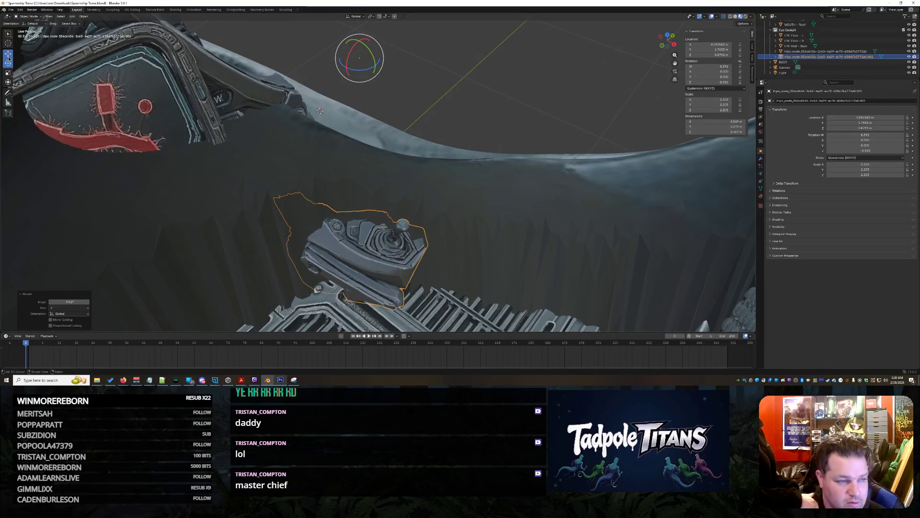
mouse_move(374, 46)
left_mouse_down()
mouse_move(360, 69)
mouse_move(350, 58)
mouse_move(359, 136)
left_mouse_up()
mouse_move(359, 136)
middle_mouse_down()
mouse_move(303, 236)
mouse_move(361, 234)
middle_mouse_up()
mouse_move(562, 171)
left_mouse_down()
mouse_move(573, 181)
mouse_move(564, 186)
mouse_move(588, 185)
mouse_move(490, 239)
left_mouse_up()
middle_click_drag(490, 240, 571, 230)
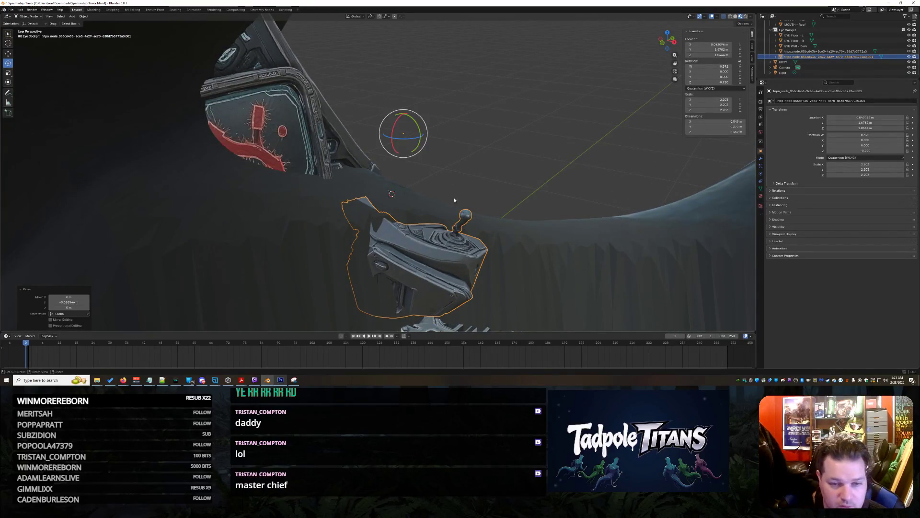
left_click_drag(417, 141, 420, 139)
left_click(568, 158)
- Lower the joystick and push it down and back toward the floor grating
middle_click_drag(568, 159, 271, 174)
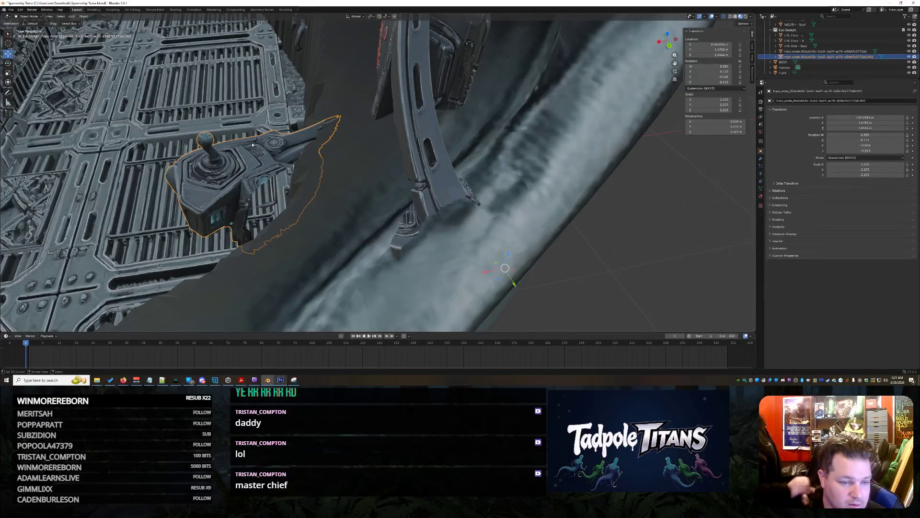
middle_click_drag(346, 199, 387, 177)
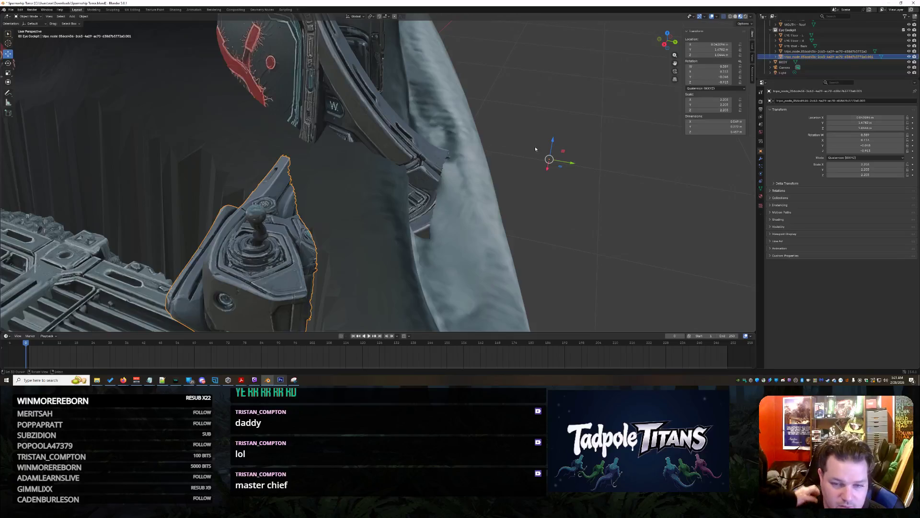
left_click_drag(553, 146, 597, 183)
middle_click_drag(597, 183, 550, 225)
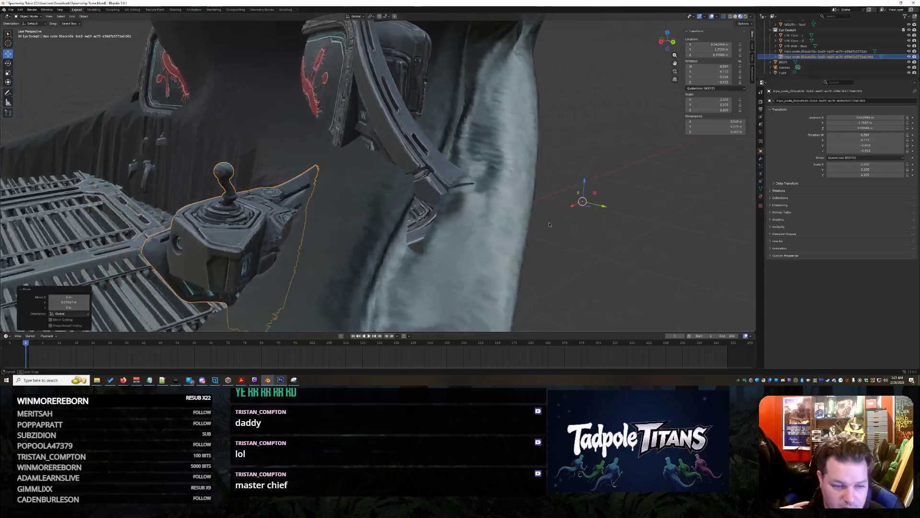
left_click_drag(582, 178, 597, 214)
- Reselect the joystick console and frame the view on it
left_click(399, 204)
mouse_move(400, 204)
middle_mouse_down()
mouse_move(494, 215)
mouse_move(355, 214)
middle_mouse_up()
left_click(288, 194)
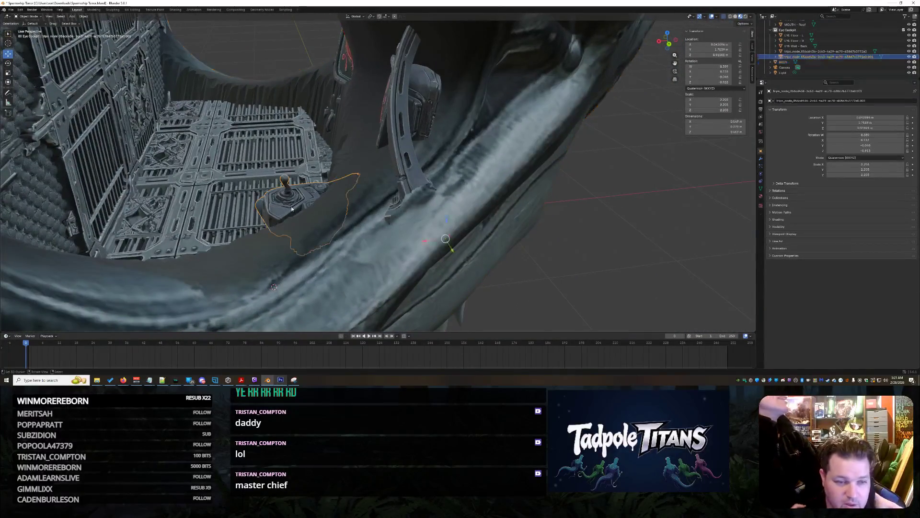
key("KP_Decimal")
middle_click_drag(524, 272, 591, 265)
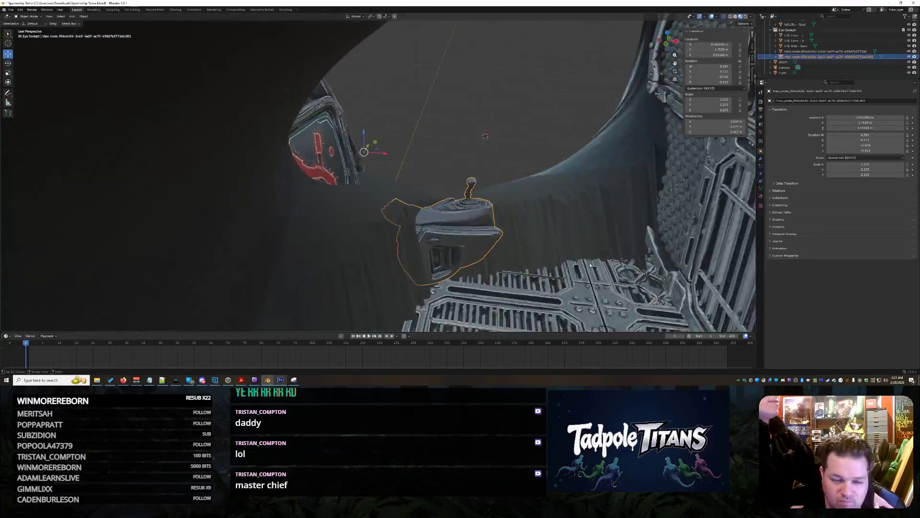
- Try duplicating the joystick console with Shift+D, then undo the duplicate
key("shift+d")
left_click(504, 307)
key("ctrl+z")
key("ctrl+shift+z")
key("ctrl+z")
- Lower the joystick console along the vertical axis onto the cockpit floor
mouse_move(523, 205)
middle_mouse_down()
mouse_move(480, 214)
mouse_move(477, 234)
mouse_move(553, 199)
mouse_move(483, 217)
middle_mouse_up()
left_click(481, 215)
middle_click_drag(393, 128, 392, 126)
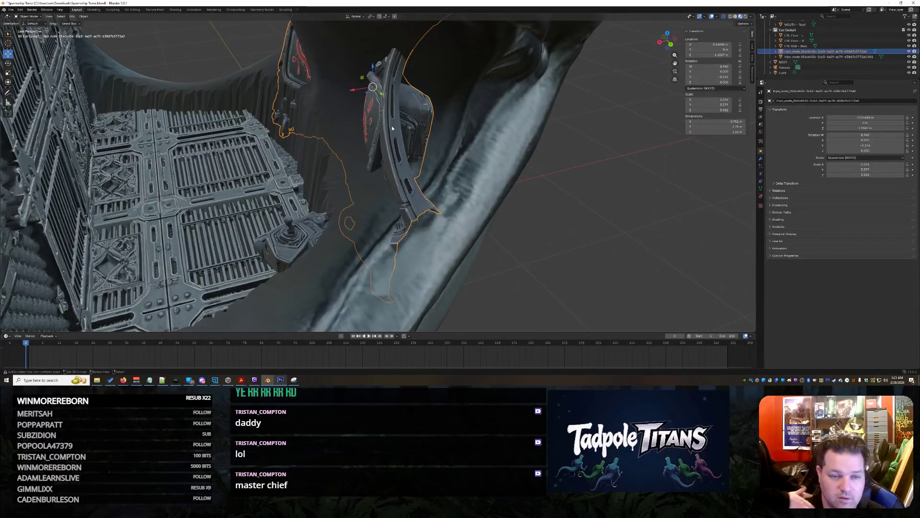
left_click_drag(372, 63, 376, 84)
left_click(377, 84)
mouse_move(379, 87)
middle_mouse_down()
mouse_move(628, 195)
mouse_move(473, 193)
mouse_move(498, 204)
mouse_move(398, 214)
mouse_move(270, 183)
mouse_move(333, 149)
middle_mouse_up()
left_click(269, 183)
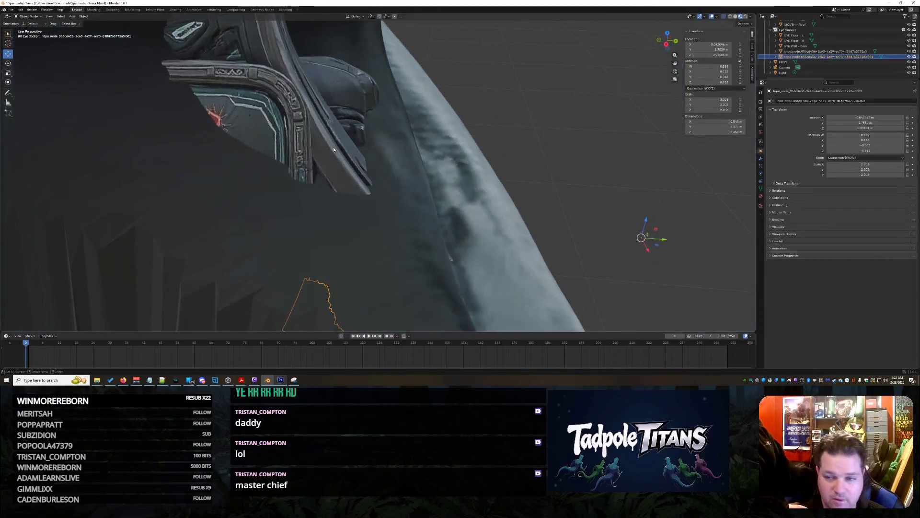
- Duplicate the joystick console using Object > Duplicate Objects
left_click(20, 10)
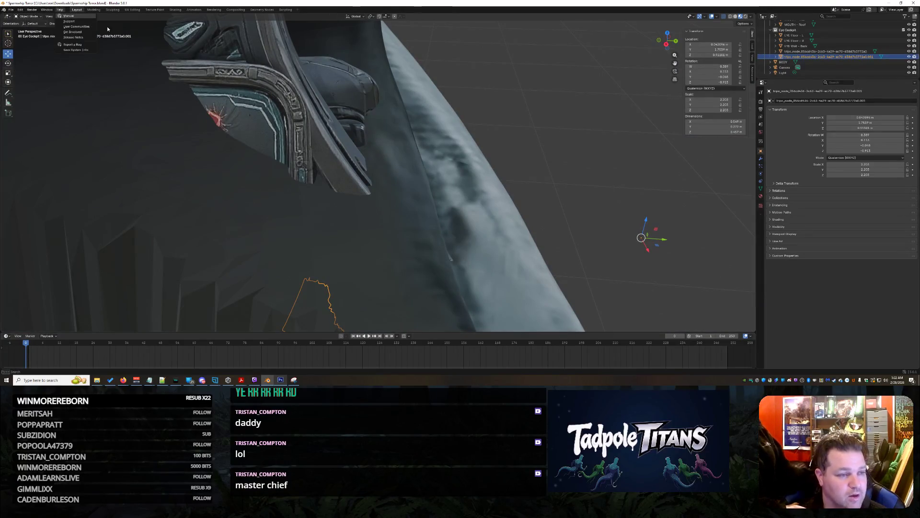
left_click(83, 17)
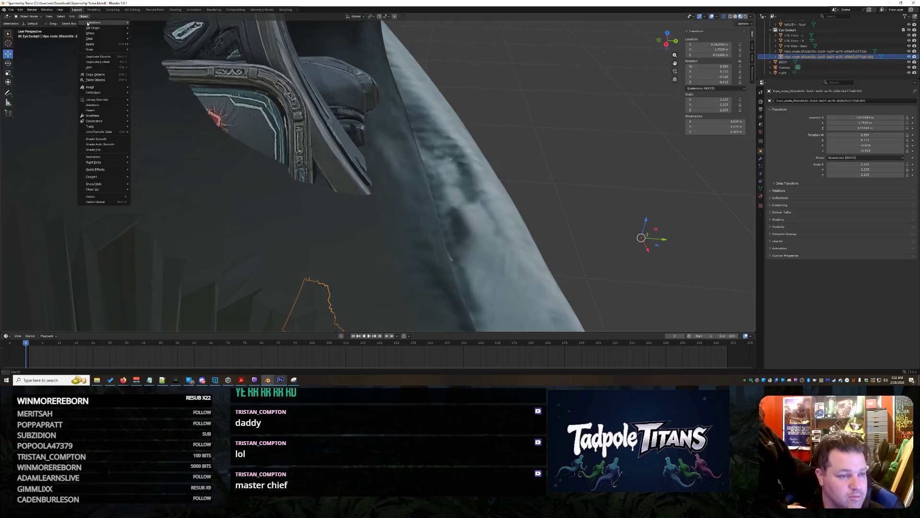
mouse_move(101, 33)
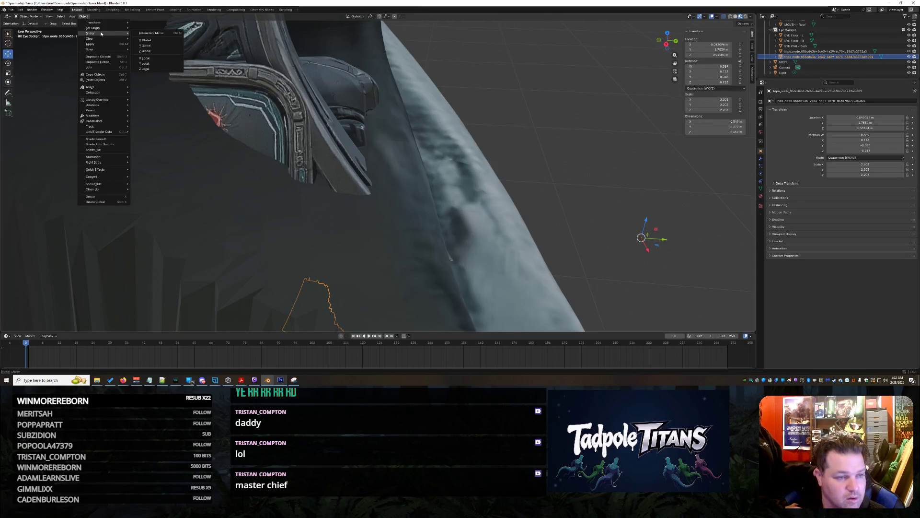
left_click(115, 58)
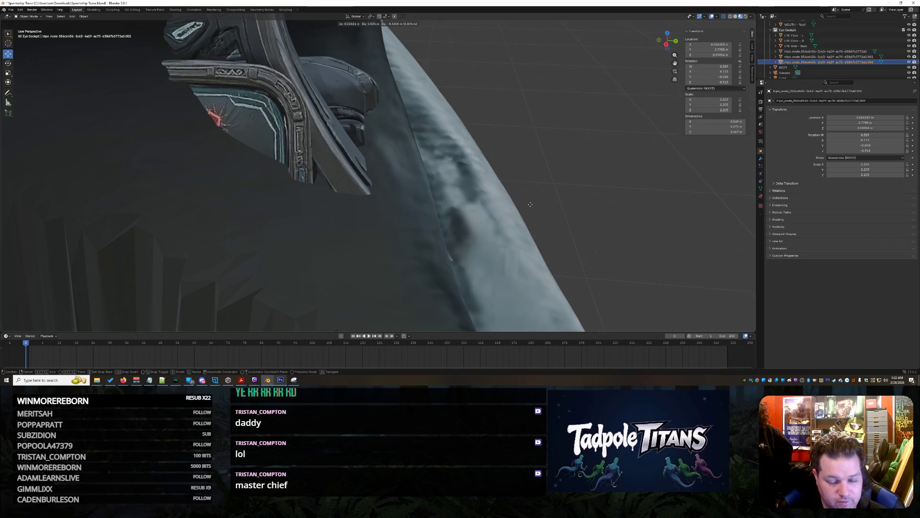
left_click(174, 209)
- Slide the copy −2.86 m along Y to the other side of the grating
middle_click_drag(174, 209, 279, 206)
scroll(279, 206, "down", 5)
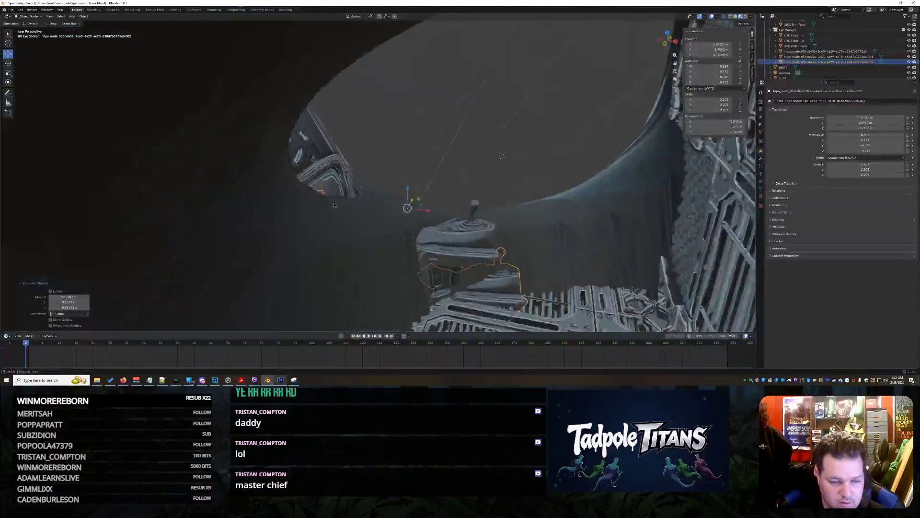
middle_click_drag(351, 206, 471, 204)
scroll(412, 209, "up", 5)
scroll(446, 210, "down", 4)
key("g")
key("y")
left_click(146, 160)
- Raise the copied joystick along Z into full view
middle_click_drag(146, 160, 183, 143)
mouse_move(351, 110)
middle_mouse_down()
mouse_move(363, 108)
mouse_move(351, 110)
middle_mouse_up()
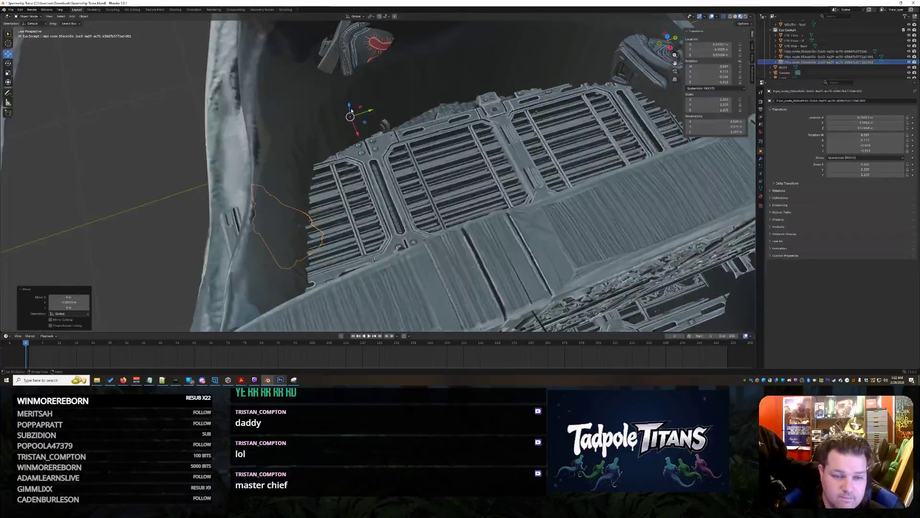
key("g")
key("z")
left_click(438, 123)
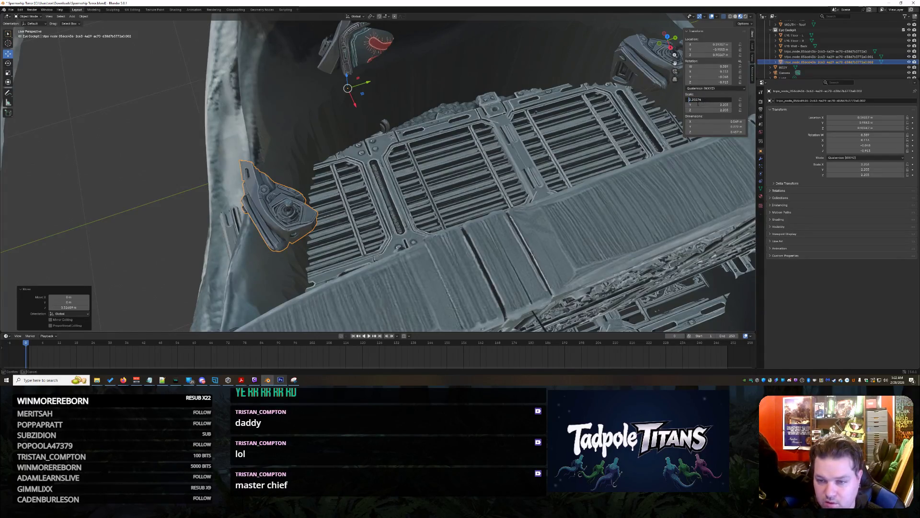
- Set the copy's Scale X, Y and Z to -2.203 in the N-panel
key("Return")
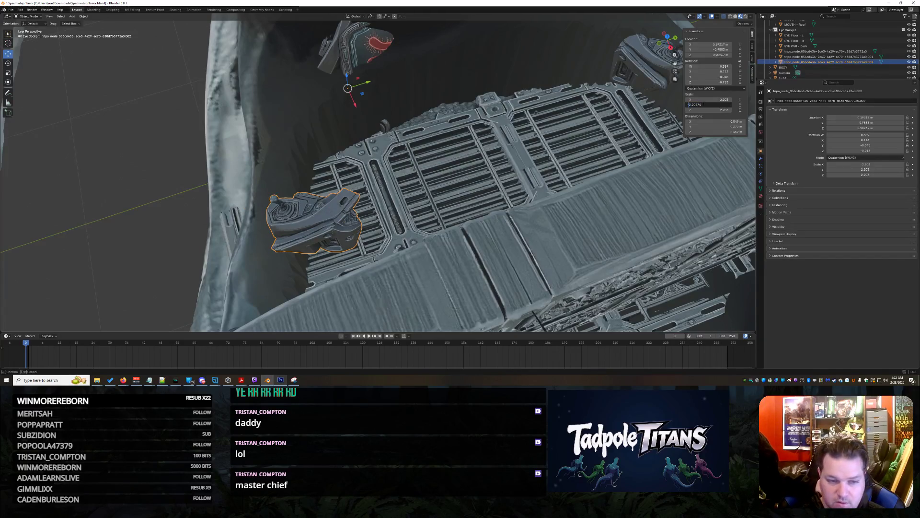
key("Return")
key("Home")
type("-")
key("Return")
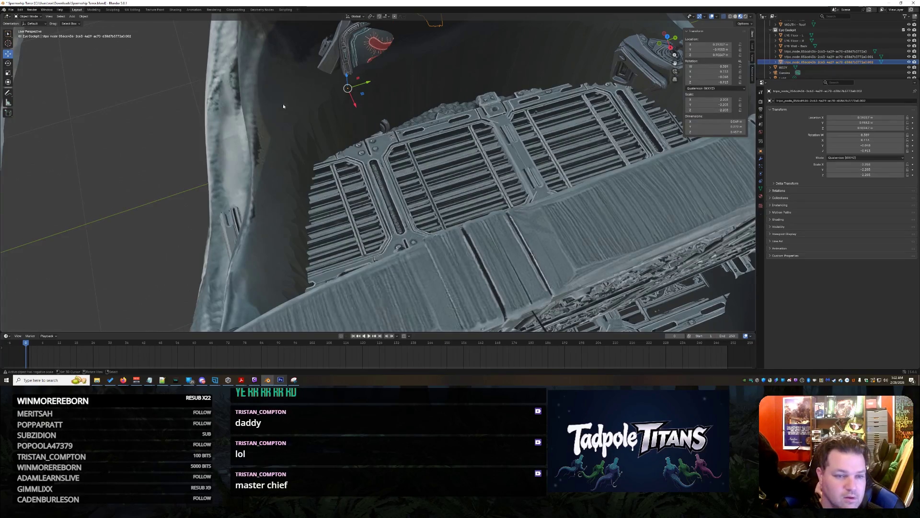
- Move the mirrored copy along X and rotate it about X to about 156 degrees
mouse_move(358, 104)
left_mouse_down()
mouse_move(431, 243)
mouse_move(443, 245)
mouse_move(298, 253)
left_mouse_up()
mouse_move(334, 237)
middle_mouse_down()
mouse_move(511, 196)
mouse_move(531, 181)
mouse_move(464, 147)
mouse_move(570, 153)
middle_mouse_up()
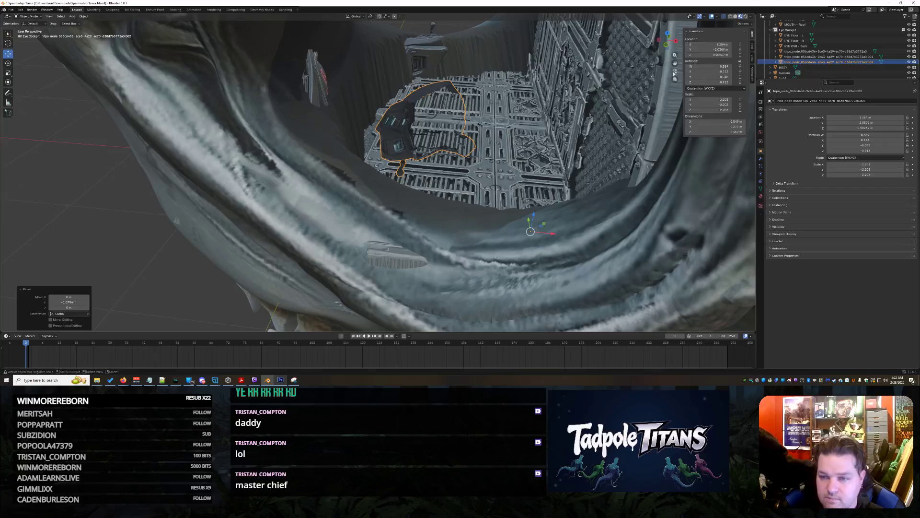
left_click(8, 63)
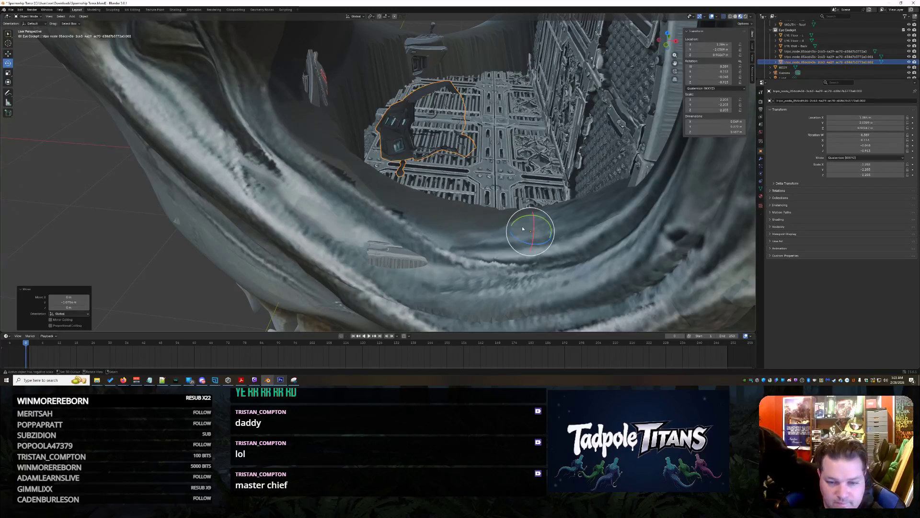
mouse_move(535, 225)
left_mouse_down()
mouse_move(542, 120)
mouse_move(533, 96)
left_mouse_up()
mouse_move(529, 230)
middle_mouse_down()
mouse_move(470, 268)
mouse_move(484, 263)
mouse_move(485, 234)
mouse_move(489, 249)
mouse_move(506, 238)
mouse_move(501, 213)
middle_mouse_up()
scroll(506, 239, "up", 5)
left_click_drag(497, 207, 497, 201)
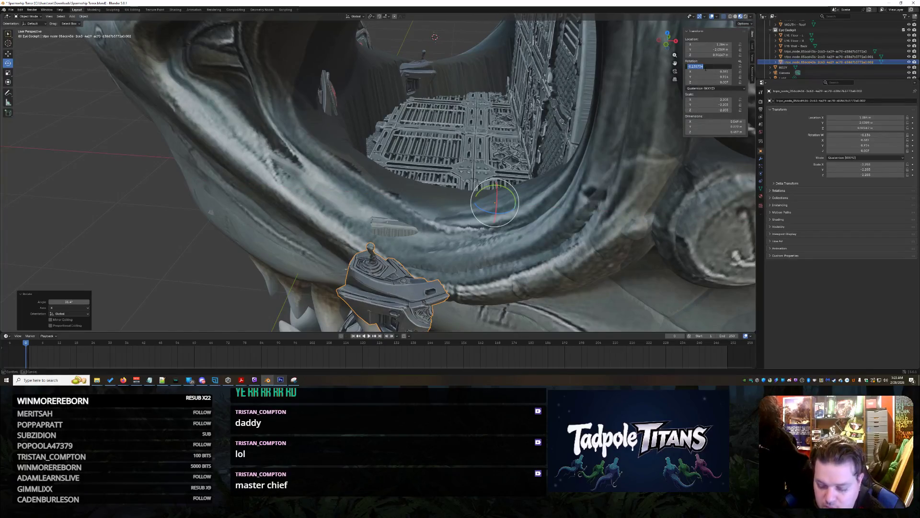
- Zero the second joystick's Rotation W, X, Y and Z fields in the N-panel
key("Return")
type("0")
key("Return")
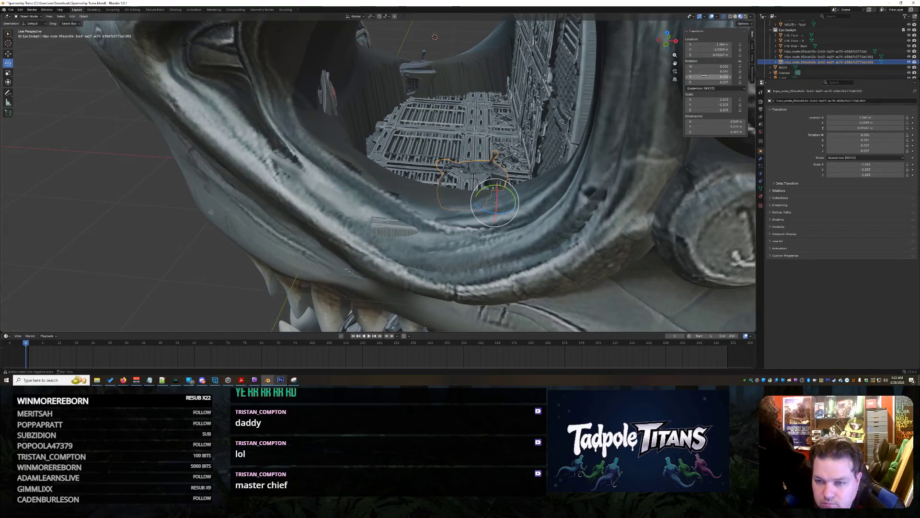
left_click(712, 82)
type("0")
key("Return")
left_click(711, 72)
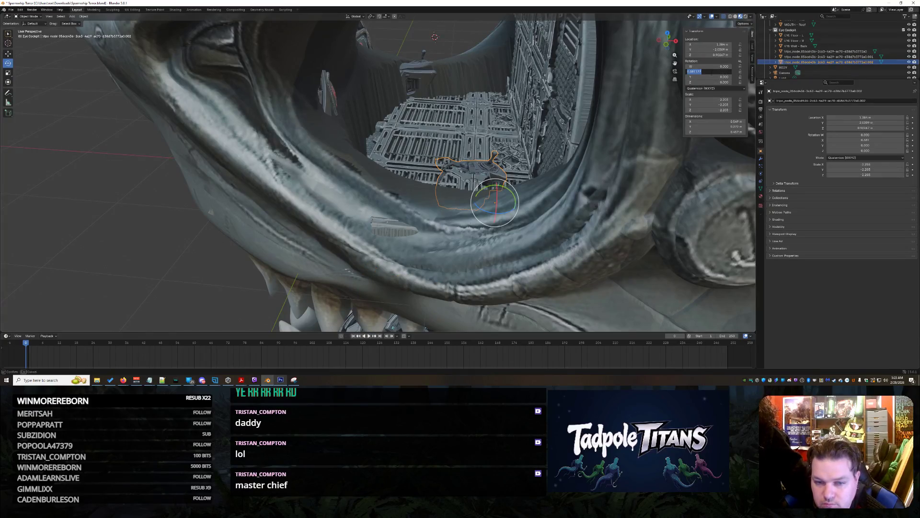
- With the Move tool, raise the joystick along Z and shift it along X
left_click(8, 53)
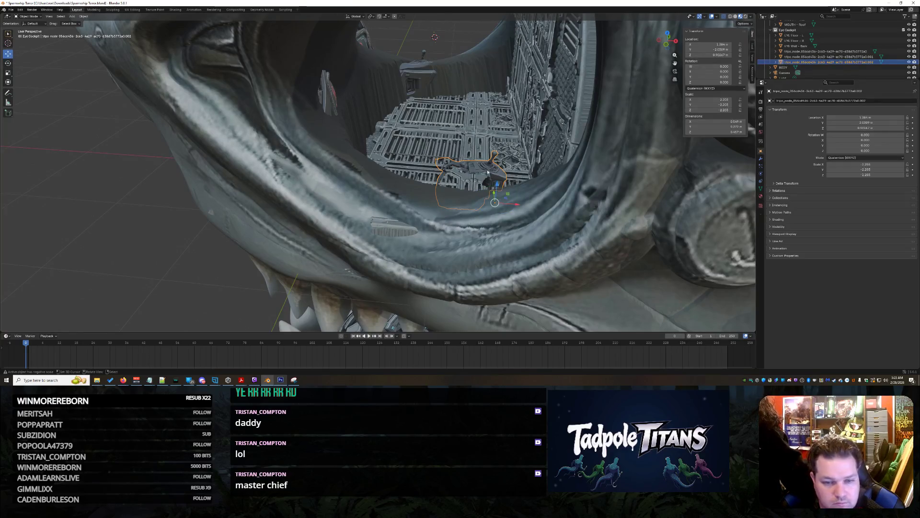
left_click_drag(499, 192, 516, 173)
scroll(517, 172, "up", 5)
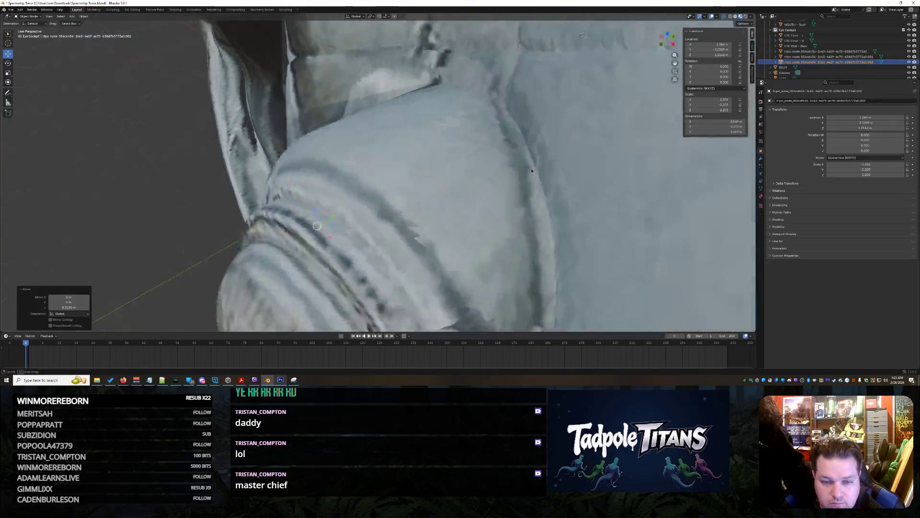
mouse_move(517, 173)
middle_mouse_down()
mouse_move(508, 189)
mouse_move(438, 206)
mouse_move(544, 128)
mouse_move(532, 136)
middle_mouse_up()
mouse_move(532, 135)
left_mouse_down()
mouse_move(490, 130)
mouse_move(474, 153)
mouse_move(536, 216)
left_mouse_up()
middle_click_drag(537, 215, 403, 195)
- Move the joystick along Y, lower it slightly, and push it forward beside the grille
mouse_move(29, 215)
left_mouse_down()
mouse_move(143, 213)
mouse_move(156, 204)
left_mouse_up()
middle_click_drag(156, 204, 306, 200)
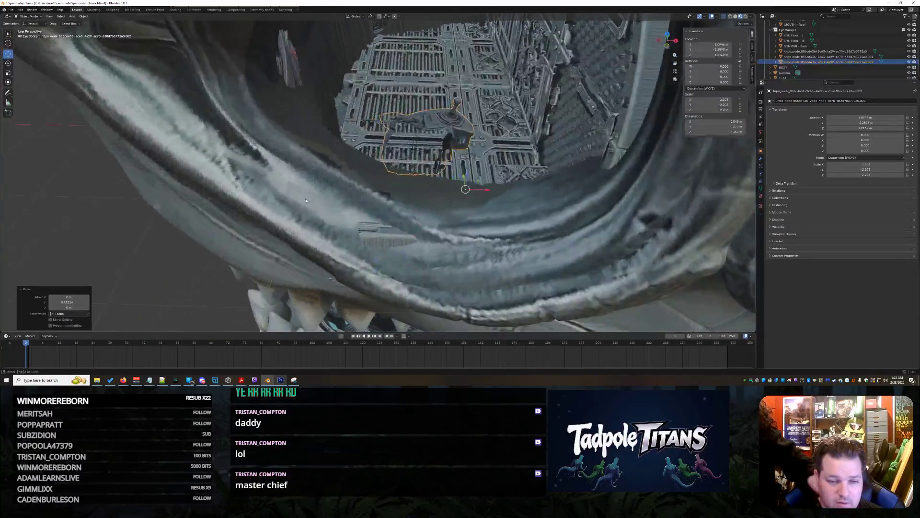
left_click_drag(468, 171, 468, 171)
left_click_drag(469, 209, 469, 209)
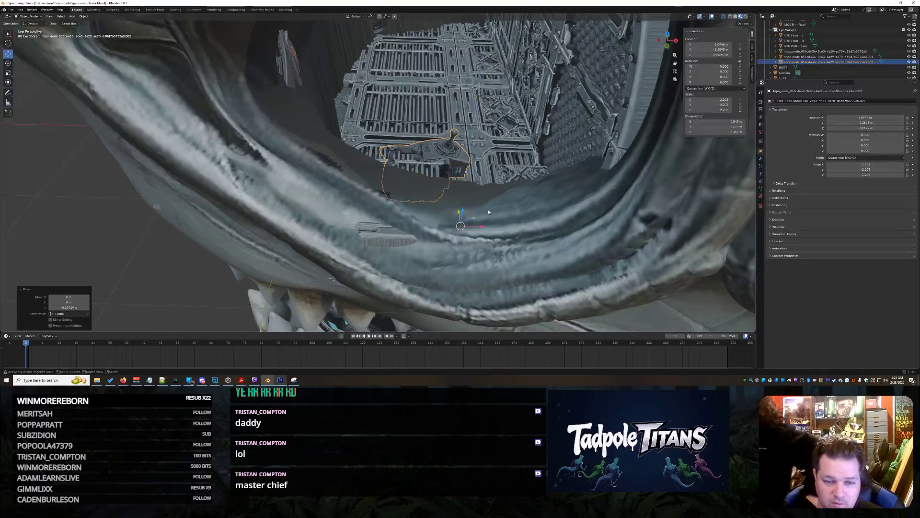
middle_click_drag(495, 218, 456, 224)
left_click_drag(336, 250, 322, 261)
mouse_move(322, 261)
middle_mouse_down()
mouse_move(441, 209)
mouse_move(338, 220)
mouse_move(404, 289)
mouse_move(303, 225)
middle_mouse_up()
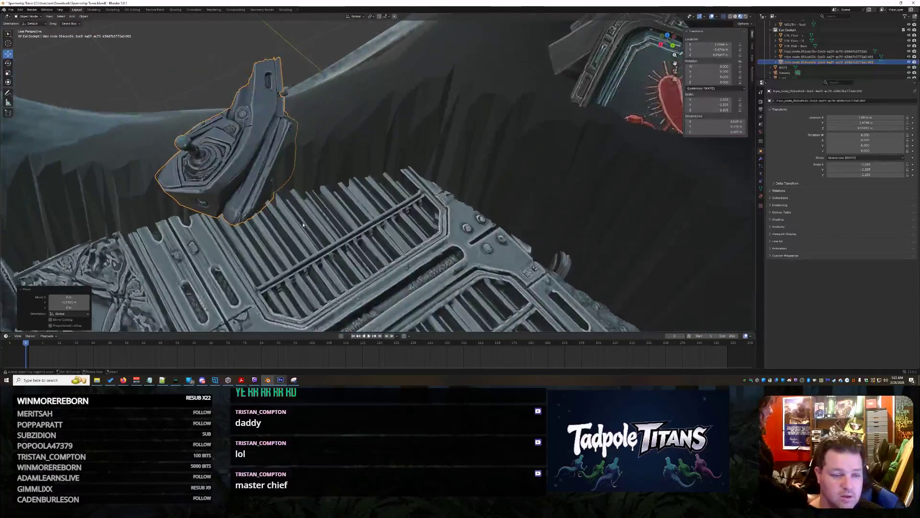
- Turn the second joystick console about Z with the Rotate gizmo
left_click(9, 63)
middle_click_drag(320, 155, 222, 71)
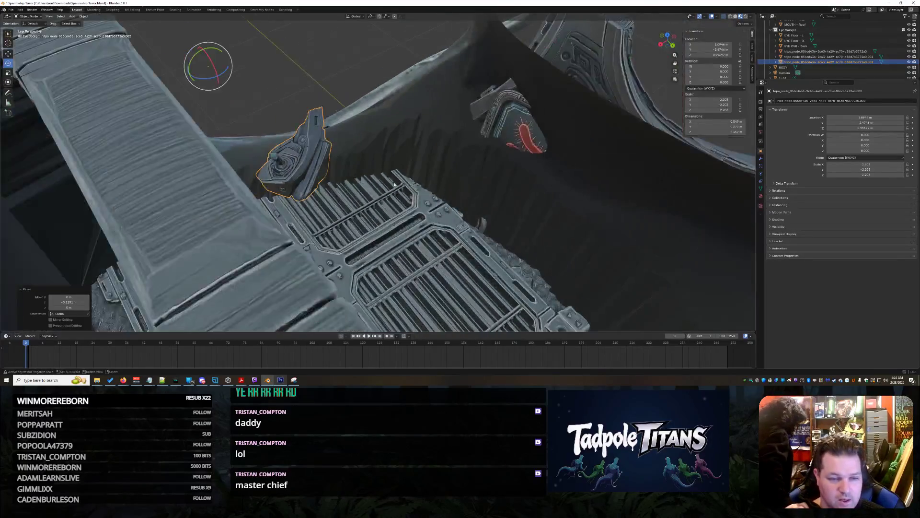
mouse_move(226, 75)
left_mouse_down()
mouse_move(210, 72)
mouse_move(260, 102)
left_mouse_up()
left_click(260, 102)
- Reselect the second joystick and fine-tune its Rotation W value in the N-panel
mouse_move(383, 177)
middle_mouse_down()
mouse_move(378, 187)
mouse_move(275, 153)
middle_mouse_up()
scroll(375, 190, "up", 5)
scroll(375, 190, "down", 5)
left_click(249, 155)
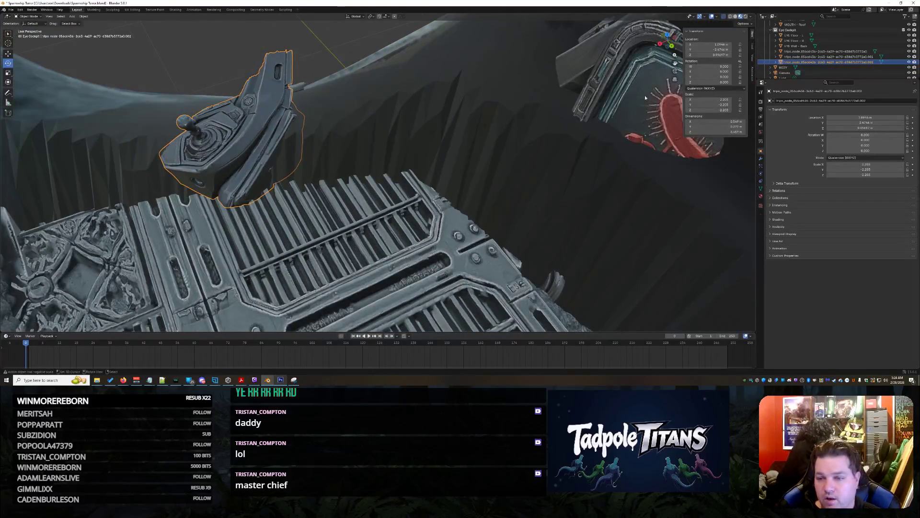
mouse_move(717, 68)
left_mouse_down()
mouse_move(699, 68)
mouse_move(715, 68)
left_mouse_up()
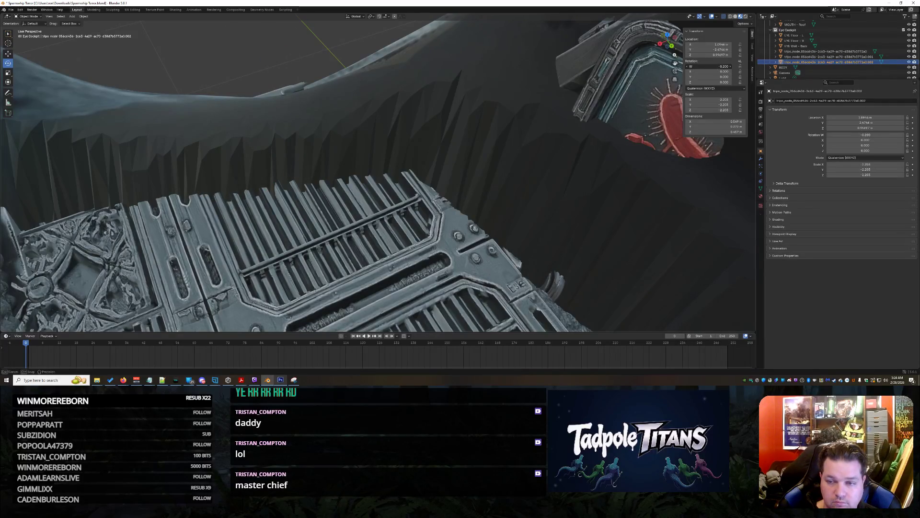
left_click(566, 136)
middle_click_drag(566, 136, 409, 198)
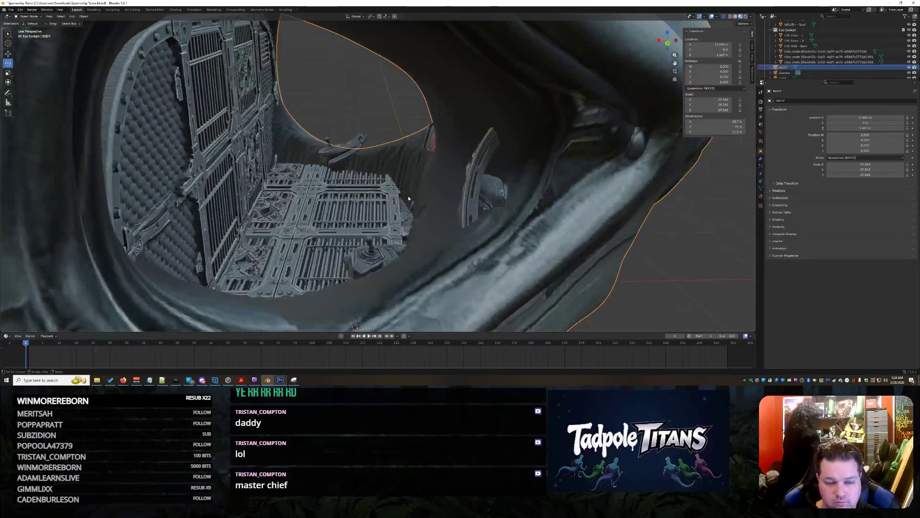
- Paste a rotation onto the console and set its X rotation to 0.113 in the N-panel
left_click(372, 258)
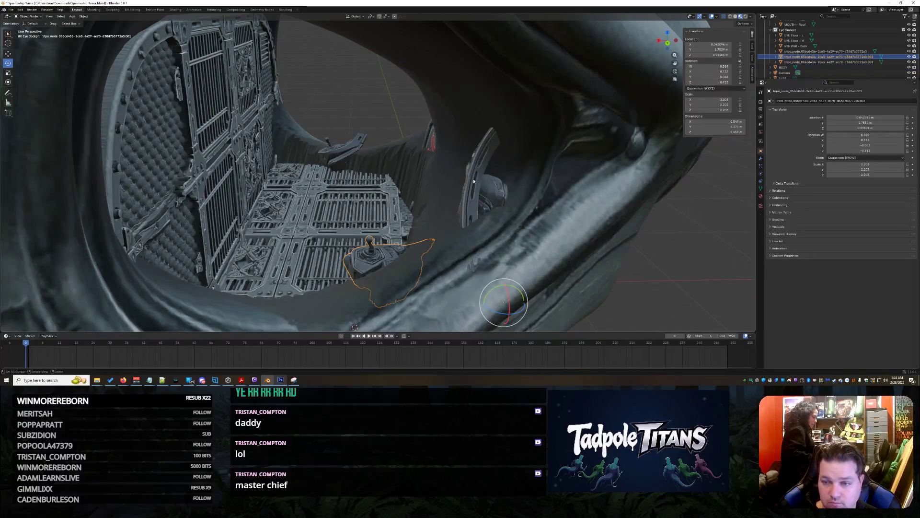
left_click(724, 66)
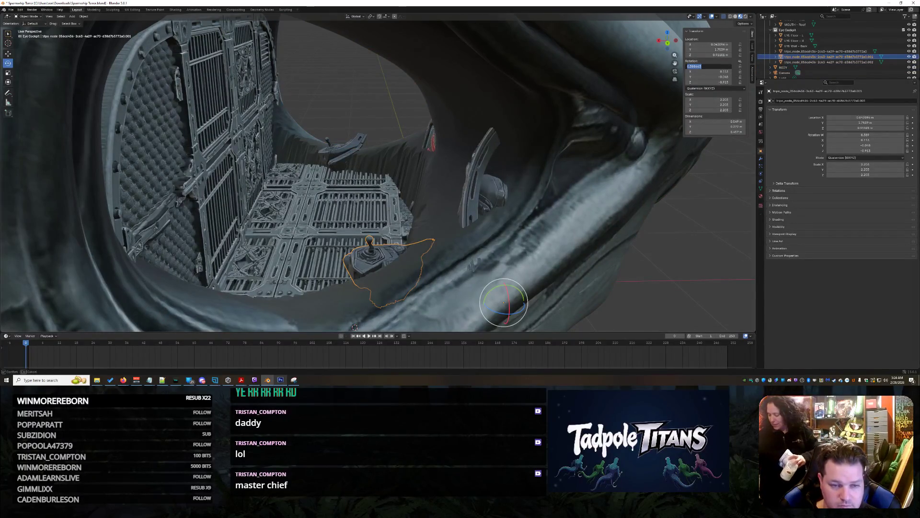
left_click(338, 154)
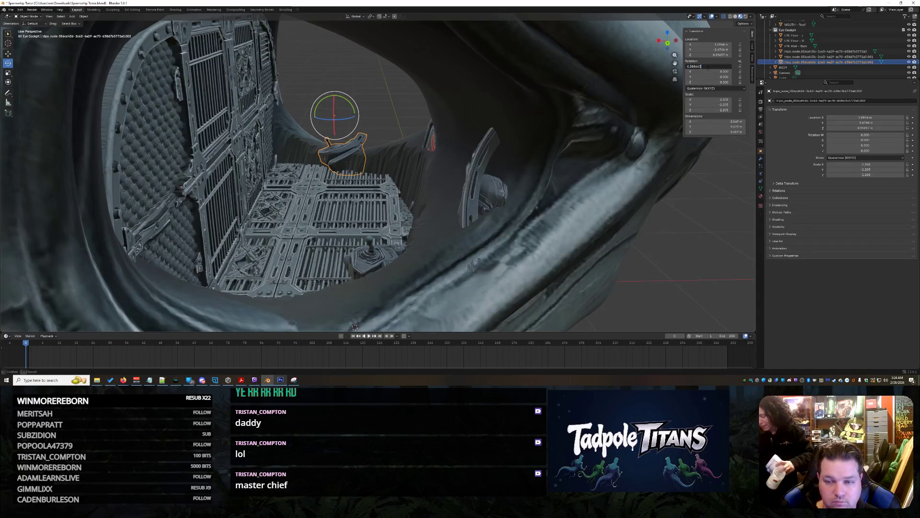
key("ctrl+v")
middle_click_drag(351, 159, 372, 163)
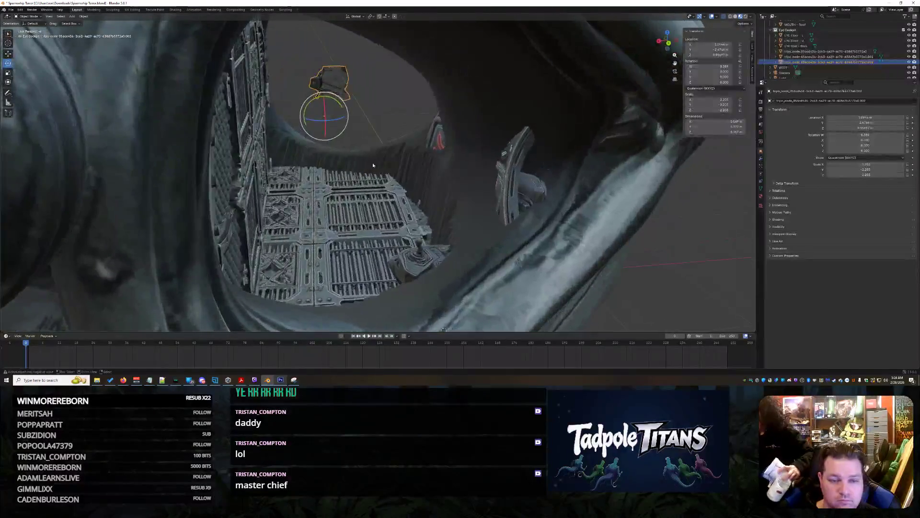
left_click(433, 255)
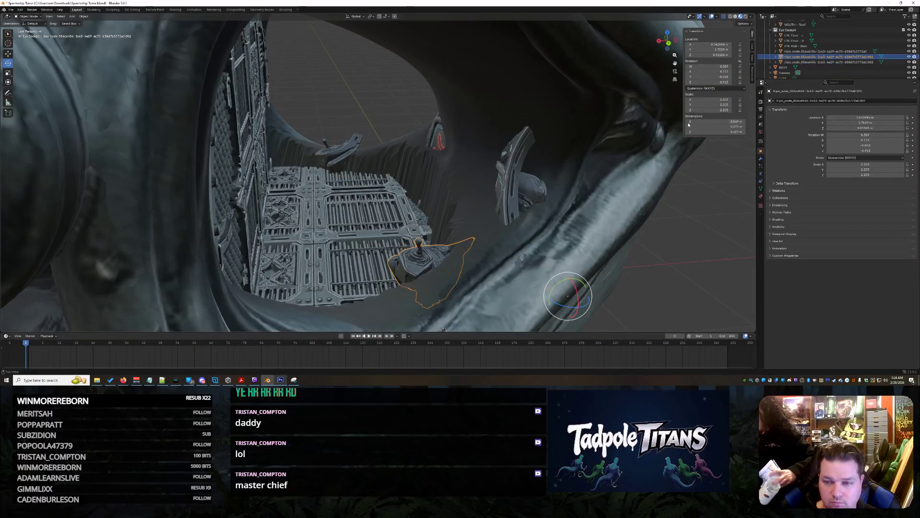
left_click(332, 160)
left_click_drag(714, 72, 716, 71)
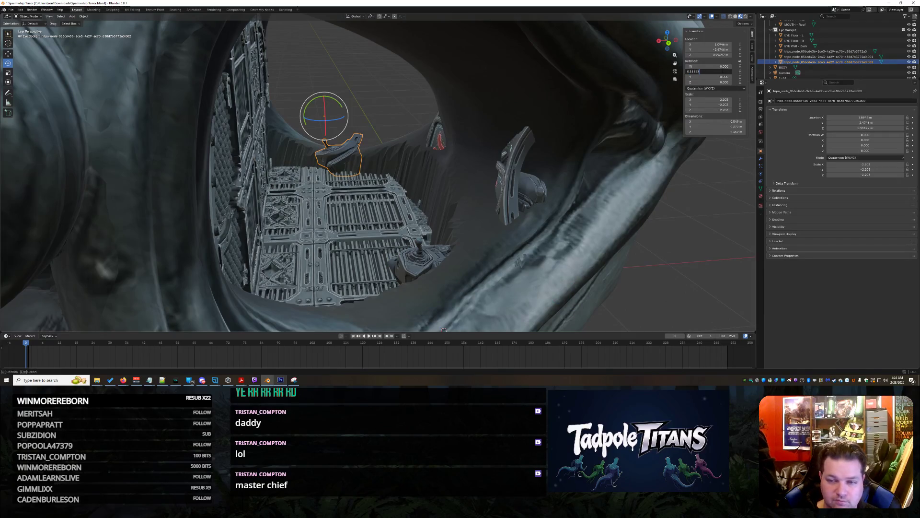
key("Return")
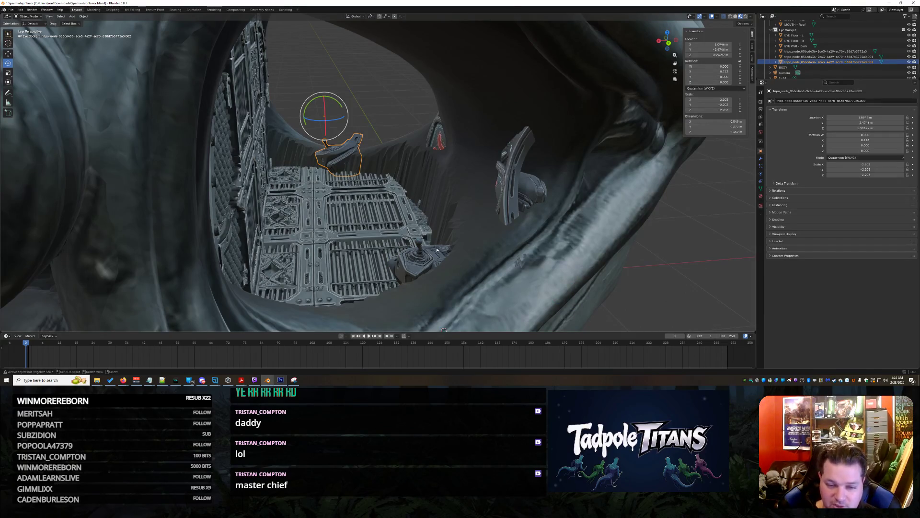
- Set the console's Y rotation to -0.048, then try a Z rotation of -0.913 and undo it
left_click(417, 254)
key("Escape")
left_click(815, 62)
left_click_drag(710, 77, 710, 77)
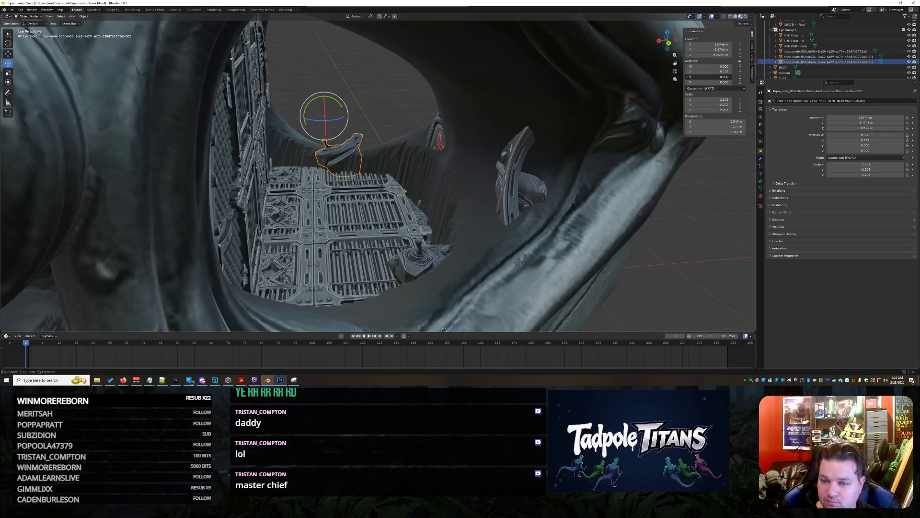
key("Return")
left_click(419, 257)
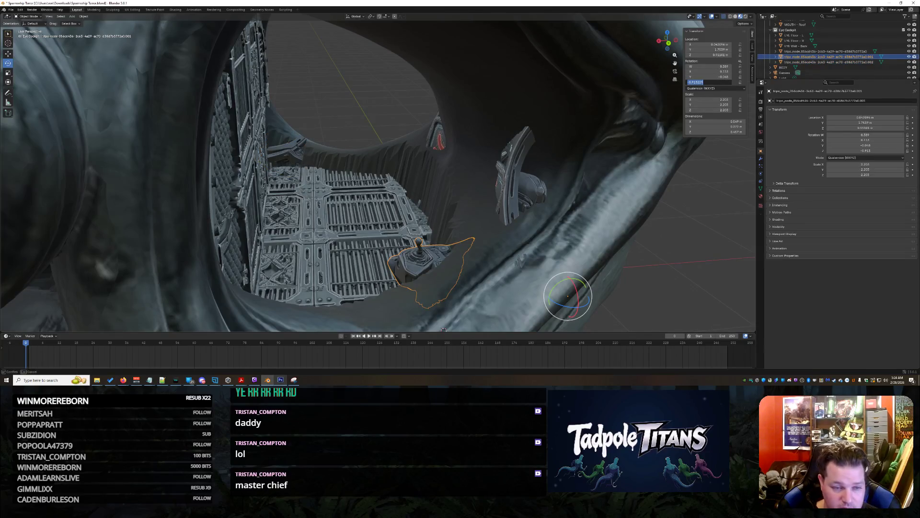
left_click(297, 148)
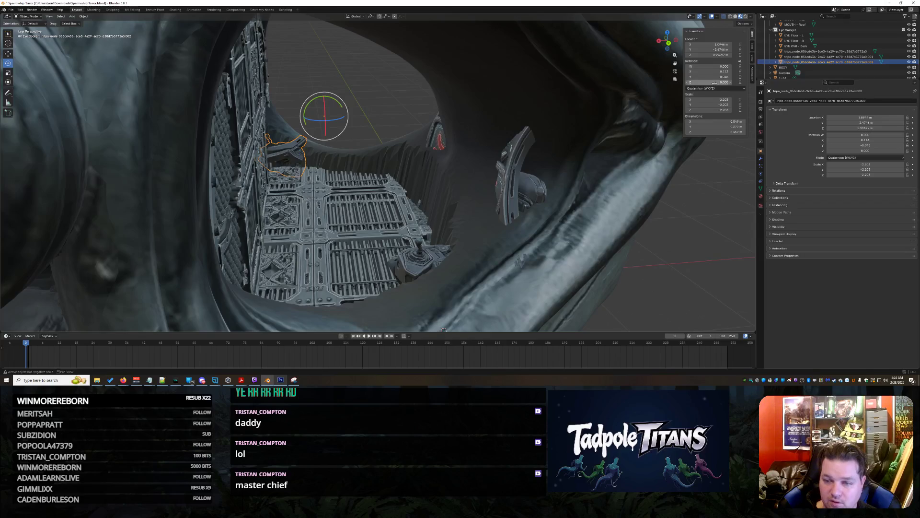
key("Return")
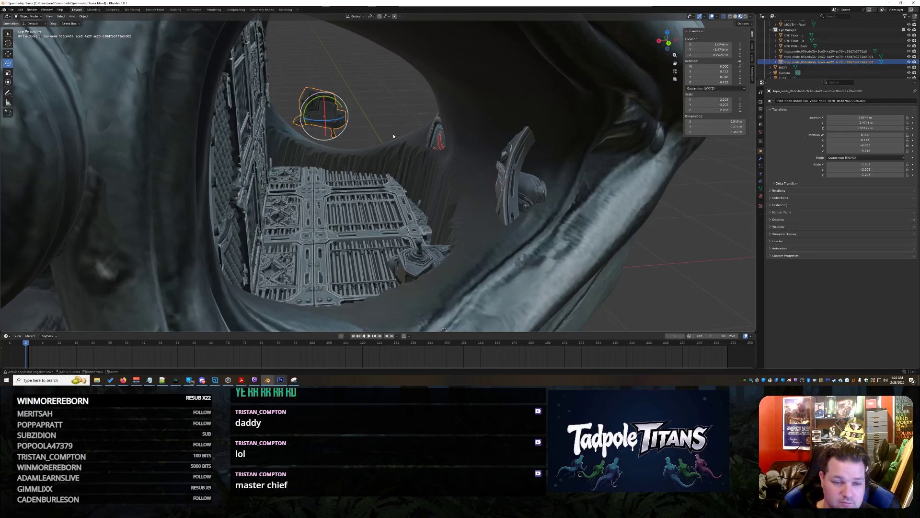
scroll(361, 126, "up", 3)
key("ctrl+z")
key("ctrl+z")
key("ctrl+z")
- Move the console along Y and X with the Move gizmo toward the floor edge
left_click(397, 127)
middle_click_drag(397, 126, 508, 135)
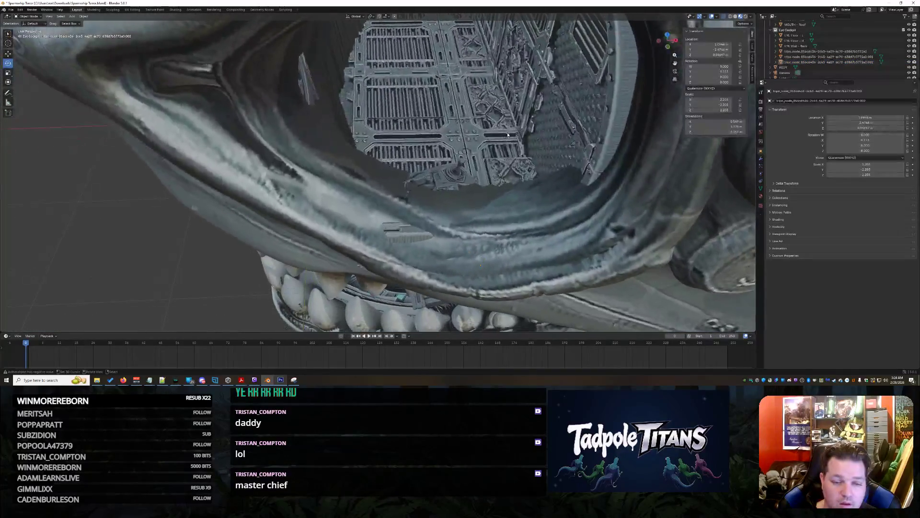
left_click(454, 189)
left_click(7, 53)
scroll(571, 209, "up", 2)
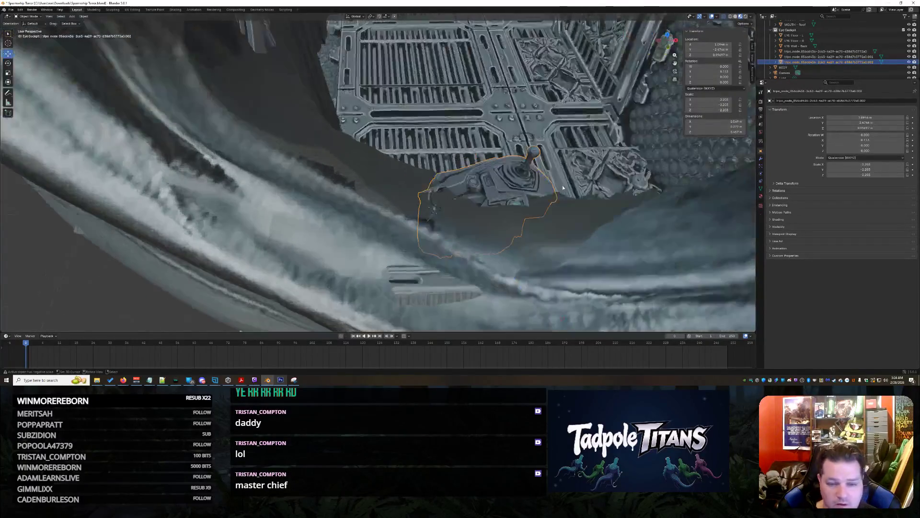
mouse_move(514, 278)
left_mouse_down()
mouse_move(508, 262)
mouse_move(501, 269)
left_mouse_up()
mouse_move(501, 268)
middle_mouse_down()
mouse_move(433, 207)
mouse_move(565, 197)
middle_mouse_up()
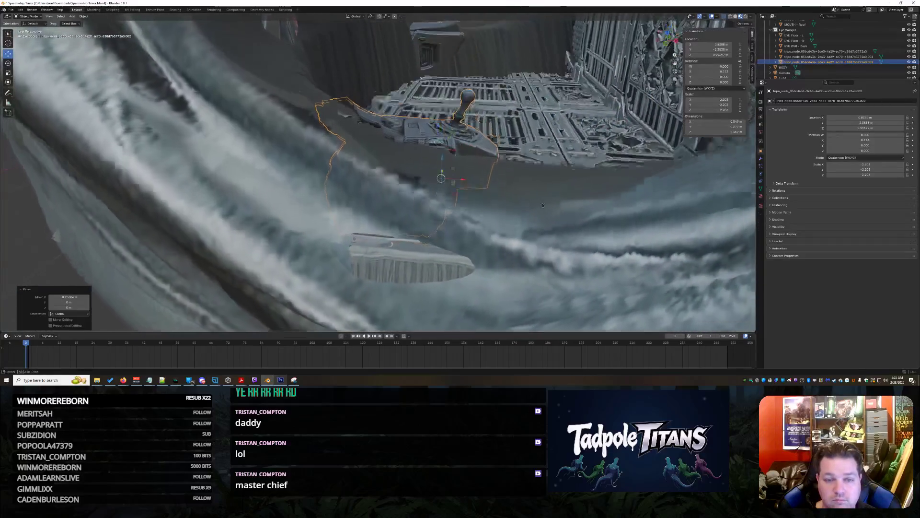
scroll(566, 197, "down", 5)
scroll(552, 197, "up", 5)
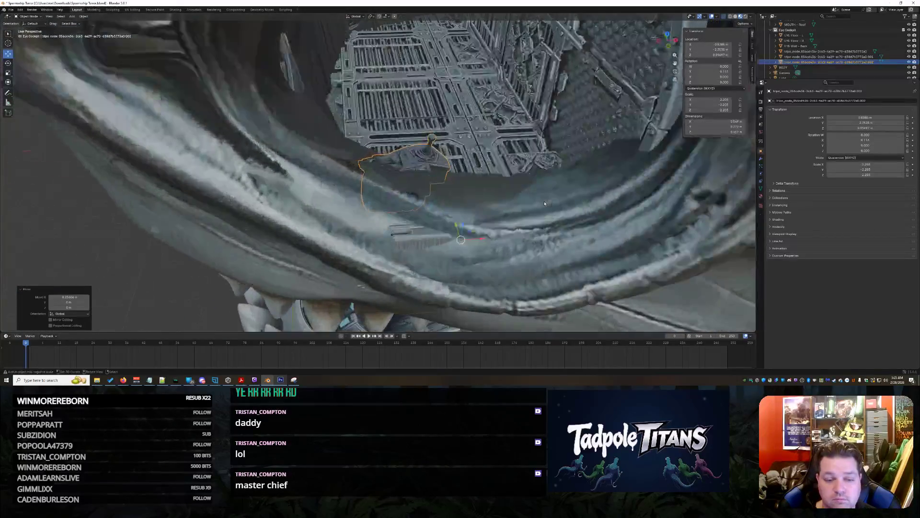
left_click(536, 197)
- Turn the console about the vertical axis and slide it along X and Y beside the floor
middle_click_drag(536, 197, 68, 94)
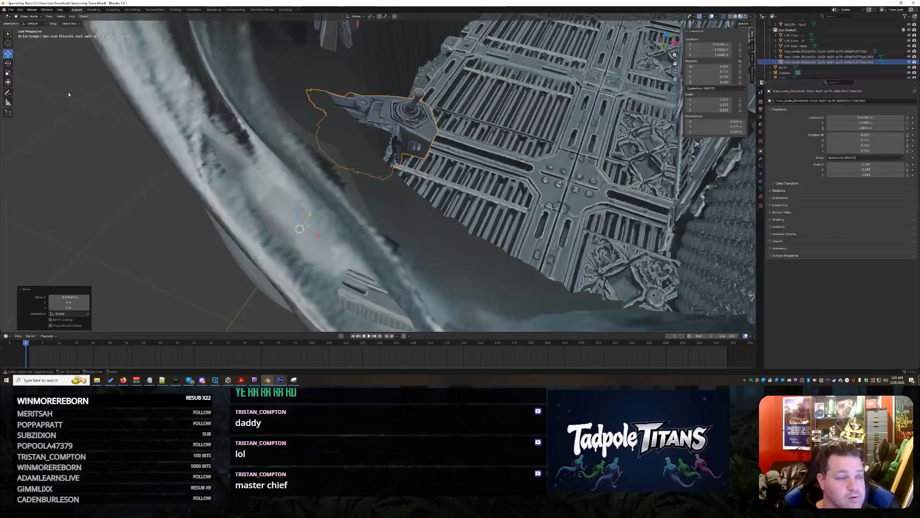
left_click_drag(312, 243, 301, 241)
left_click_drag(300, 239, 301, 239)
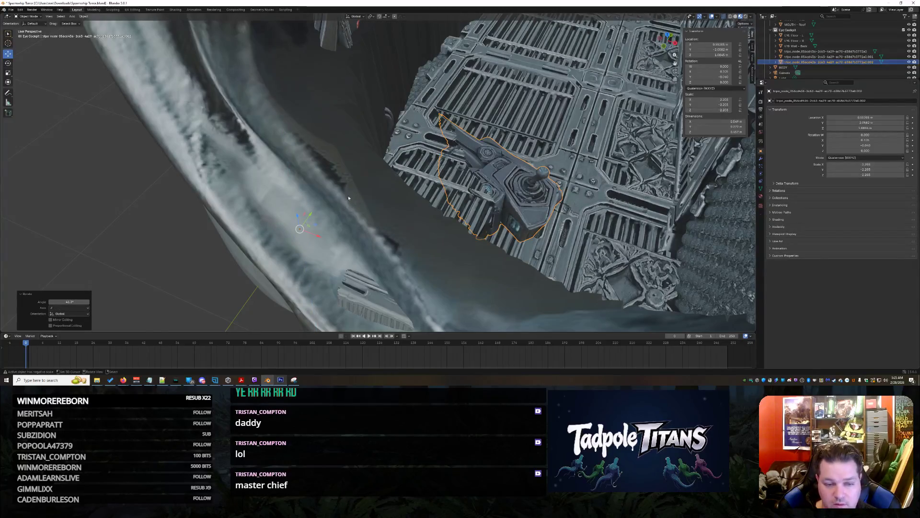
mouse_move(319, 238)
left_mouse_down()
mouse_move(257, 208)
mouse_move(225, 211)
mouse_move(195, 240)
mouse_move(175, 207)
left_mouse_up()
middle_click_drag(307, 202, 351, 199)
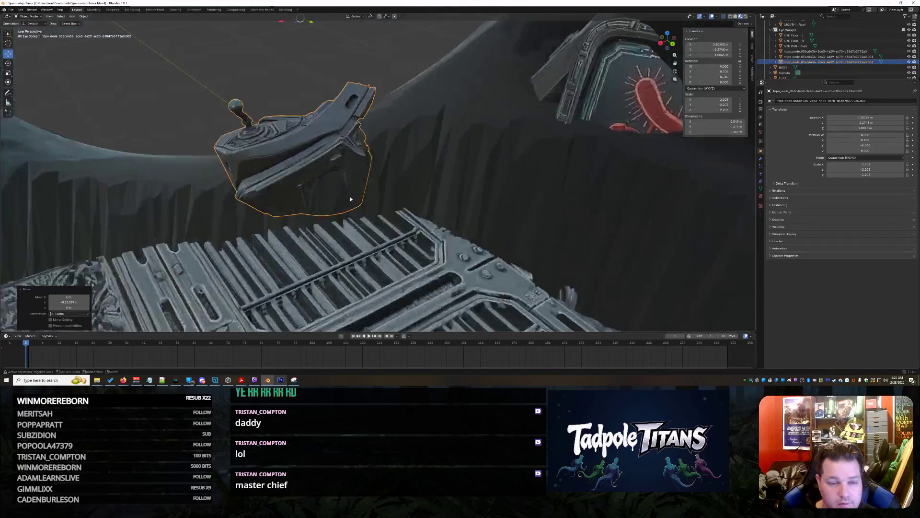
key("g")
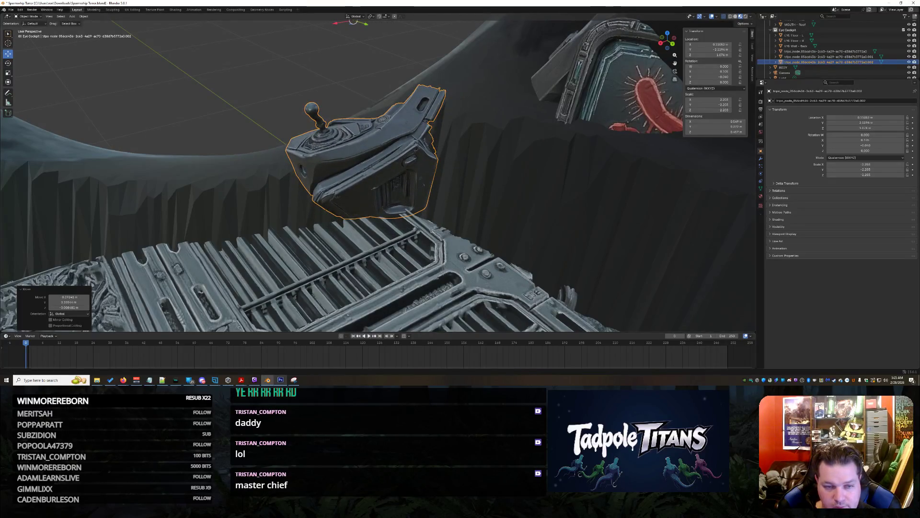
left_click_drag(366, 27, 454, 250)
middle_click_drag(454, 250, 404, 193)
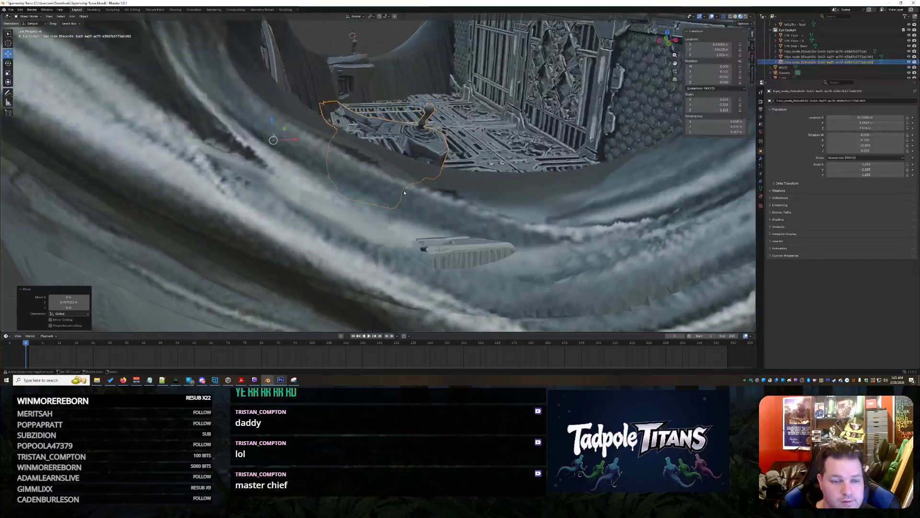
left_click(413, 120)
mouse_move(412, 120)
middle_mouse_down()
mouse_move(525, 166)
mouse_move(469, 180)
middle_mouse_up()
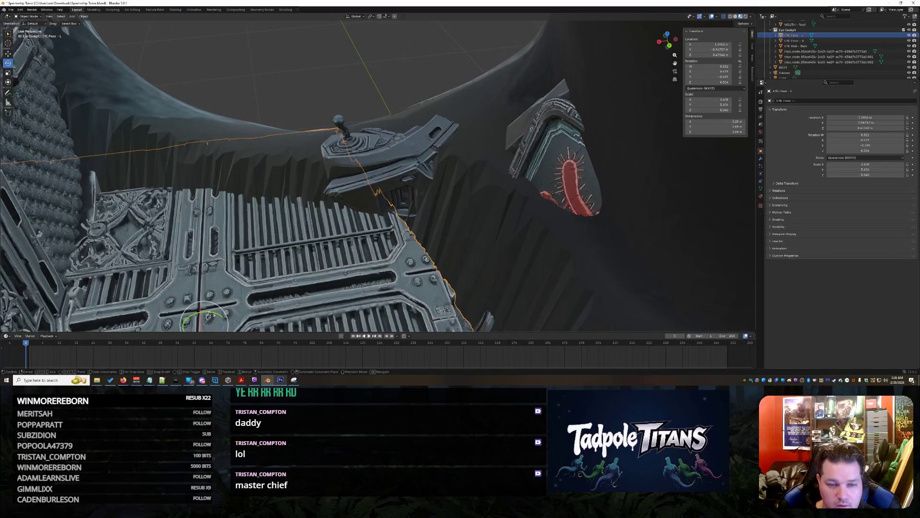
- Tilt the joystick console slightly and lower it along the vertical axis
left_click(393, 159)
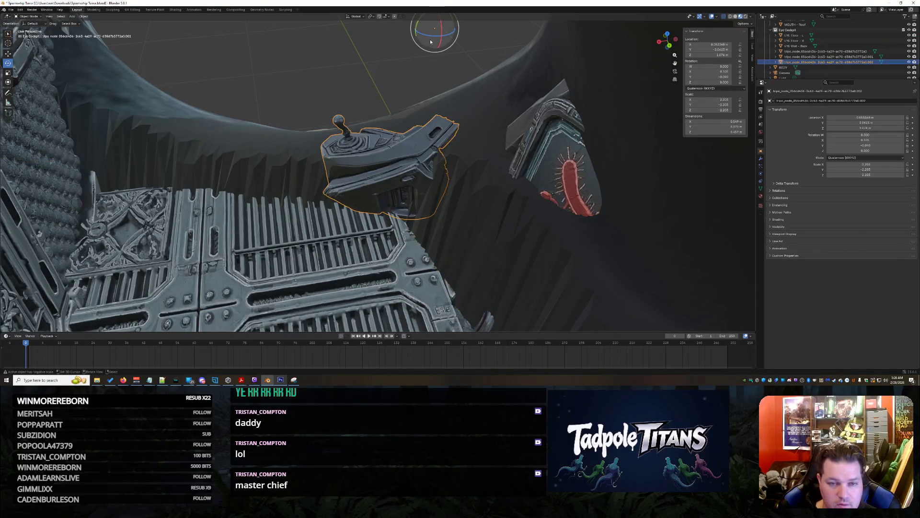
left_click_drag(417, 24, 420, 25)
left_click(354, 124)
key("ctrl+z")
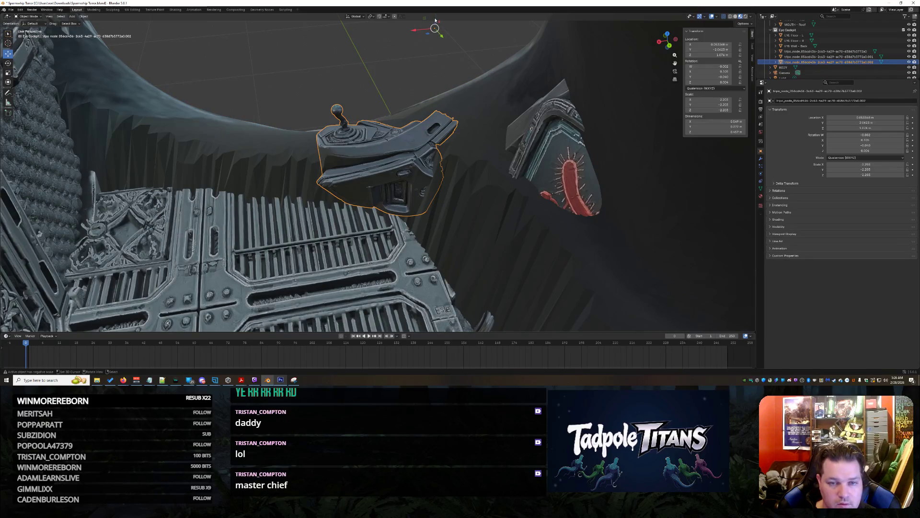
left_click_drag(435, 17, 435, 36)
middle_click_drag(435, 35, 493, 127)
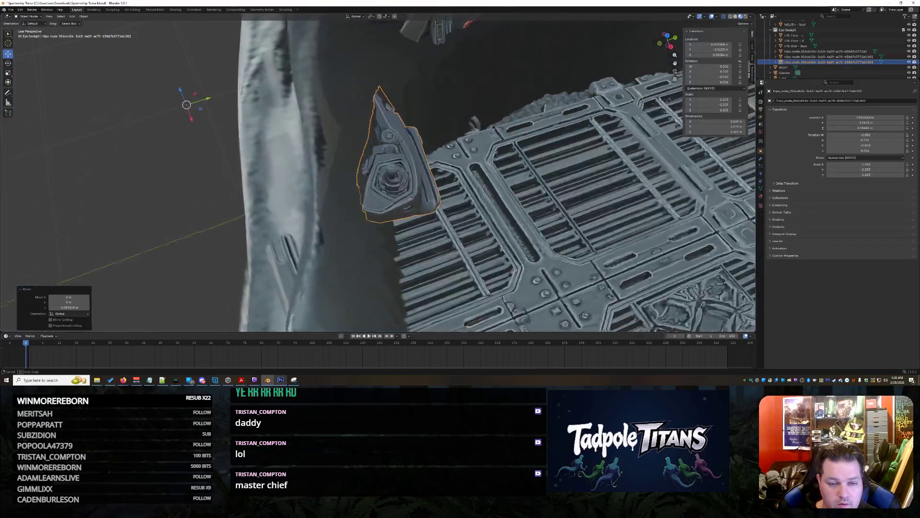
- Slide the console sideways along X and orbit around it to check its fit
left_click(233, 186)
scroll(233, 186, "up", 5)
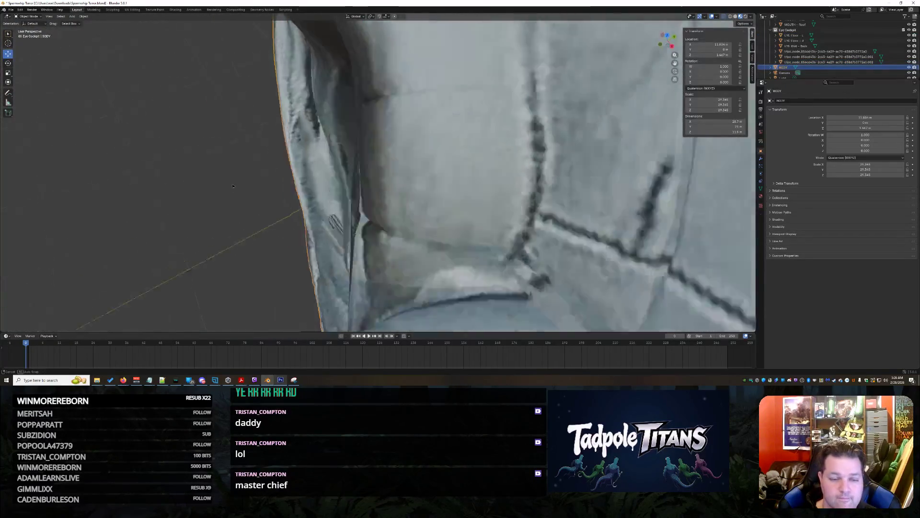
scroll(233, 186, "down", 6)
middle_click_drag(233, 186, 421, 204)
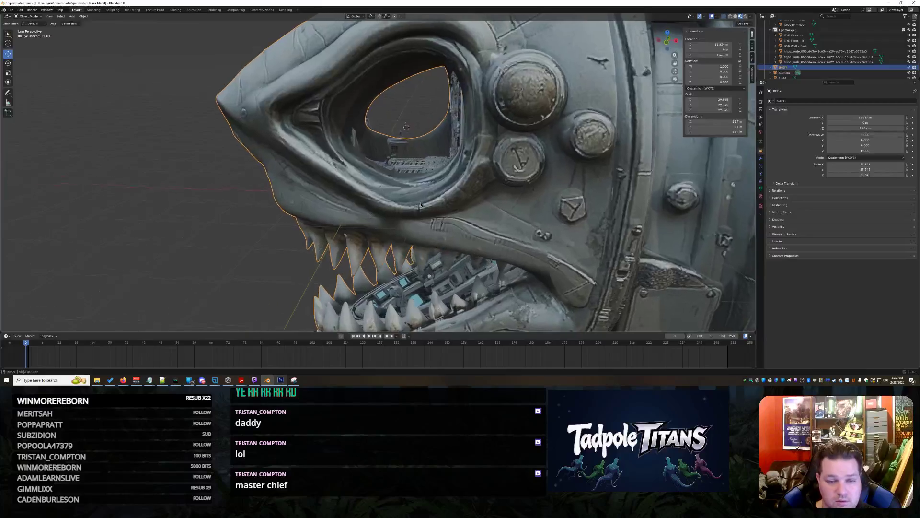
scroll(421, 205, "up", 8)
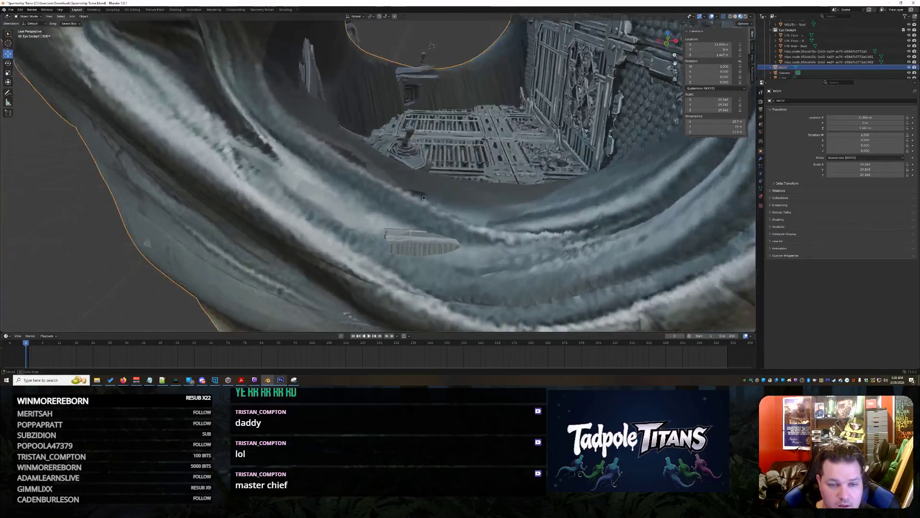
scroll(424, 198, "up", 2)
left_click(422, 162)
left_click_drag(262, 175, 307, 178)
mouse_move(306, 178)
middle_mouse_down()
mouse_move(426, 217)
mouse_move(215, 142)
middle_mouse_up()
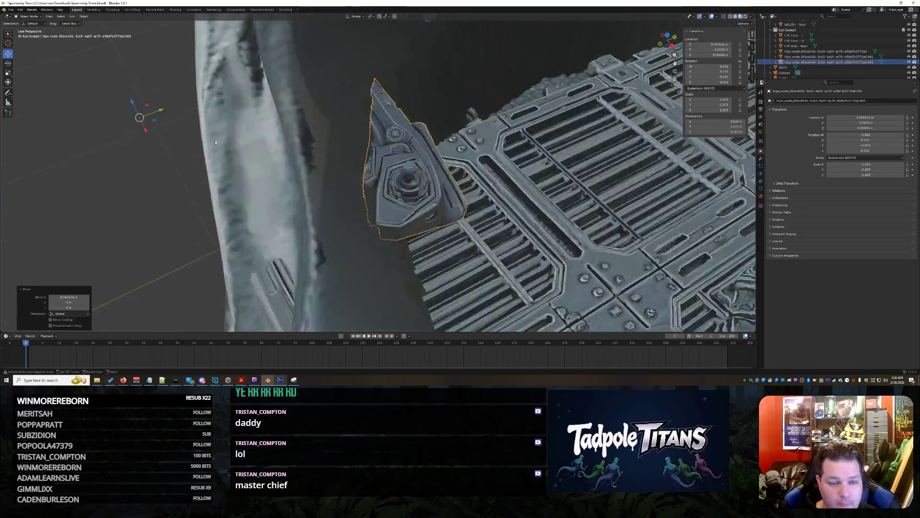
left_click(138, 195)
mouse_move(138, 196)
middle_mouse_down()
mouse_move(222, 201)
mouse_move(257, 215)
mouse_move(268, 204)
middle_mouse_up()
left_click(378, 143)
middle_click_drag(378, 144, 357, 175)
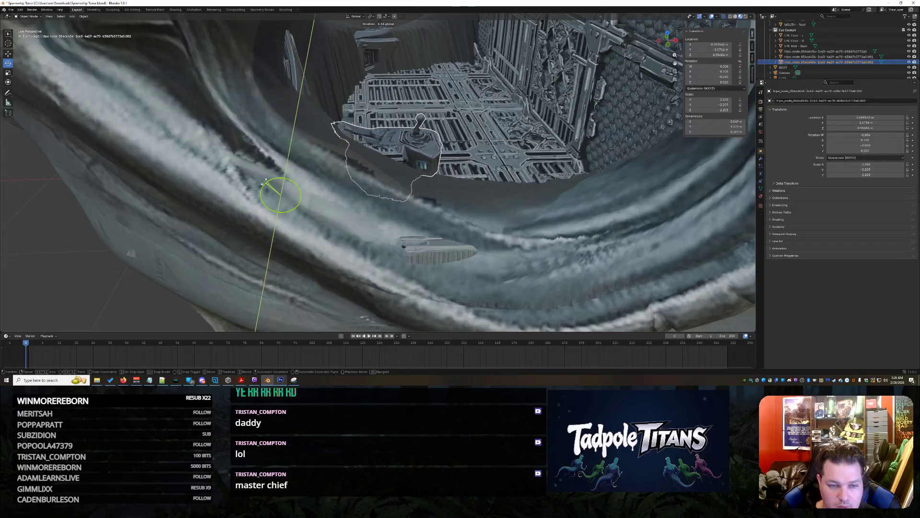
- Cancel the console's rotation and lower it along Z with G then Z
key("Escape")
left_click(194, 127)
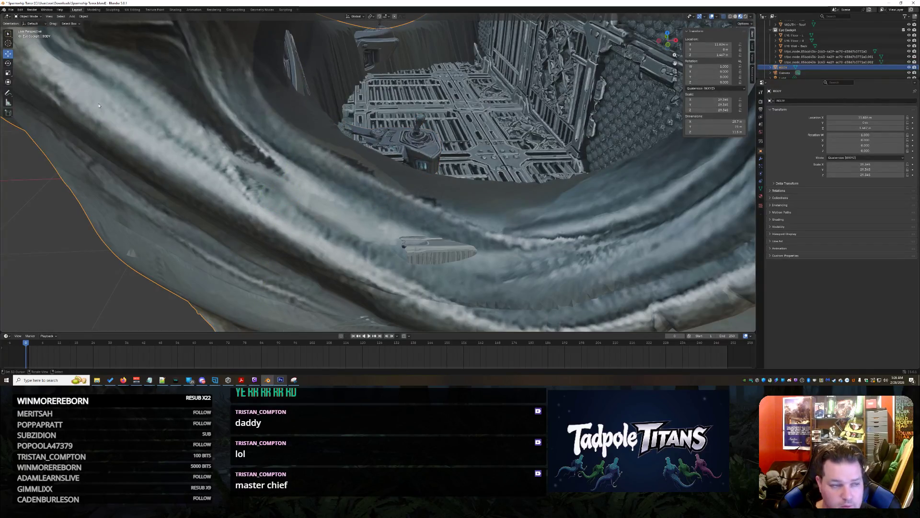
left_click(412, 144)
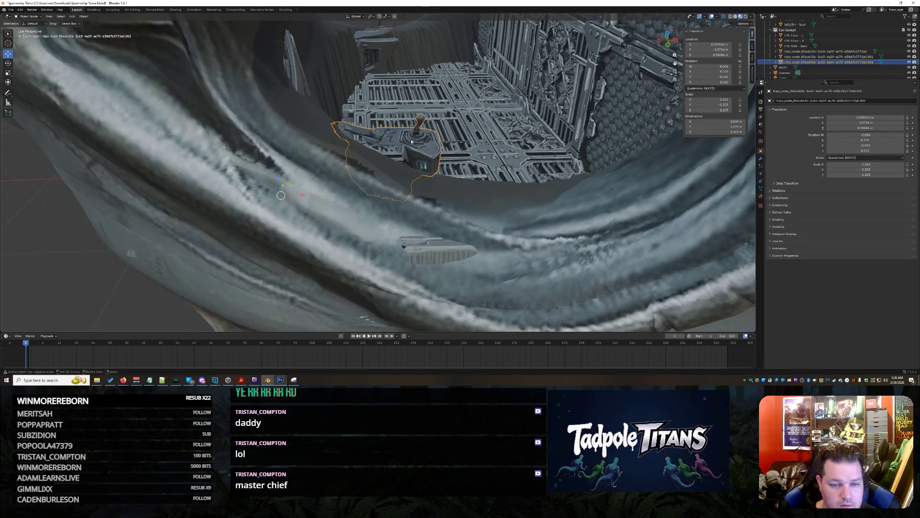
left_click(280, 201)
key("g")
key("z")
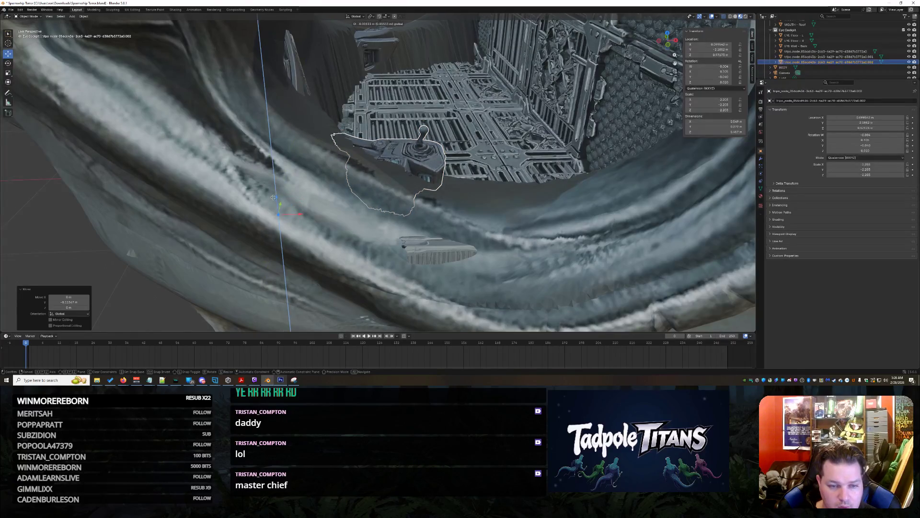
left_click(510, 114)
mouse_move(511, 113)
middle_mouse_down()
mouse_move(527, 110)
mouse_move(520, 104)
mouse_move(479, 144)
middle_mouse_up()
scroll(520, 104, "down", 5)
scroll(456, 207, "up", 5)
- Nudge the console down slightly onto the floor and check its placement from several angles
left_click(456, 207)
middle_click_drag(457, 207, 423, 169)
left_click(422, 169)
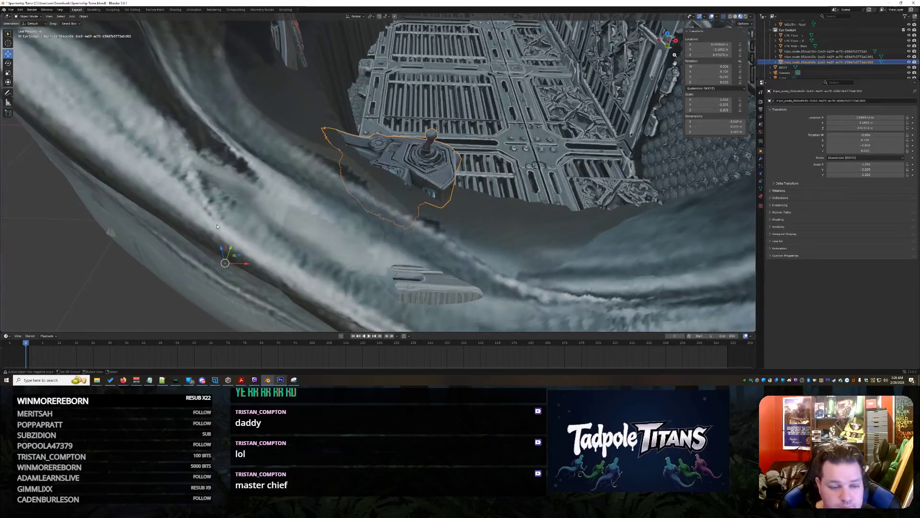
left_click_drag(220, 250, 222, 255)
mouse_move(221, 255)
middle_mouse_down()
mouse_move(288, 220)
mouse_move(386, 192)
mouse_move(349, 139)
mouse_move(330, 82)
mouse_move(445, 76)
mouse_move(534, 215)
mouse_move(618, 230)
middle_mouse_up()
key("alt+a")
scroll(445, 77, "down", 5)
scroll(534, 215, "up", 3)
mouse_move(433, 231)
middle_mouse_down()
mouse_move(507, 180)
mouse_move(619, 185)
mouse_move(492, 166)
mouse_move(492, 156)
mouse_move(265, 71)
middle_mouse_up()
left_click(265, 71)
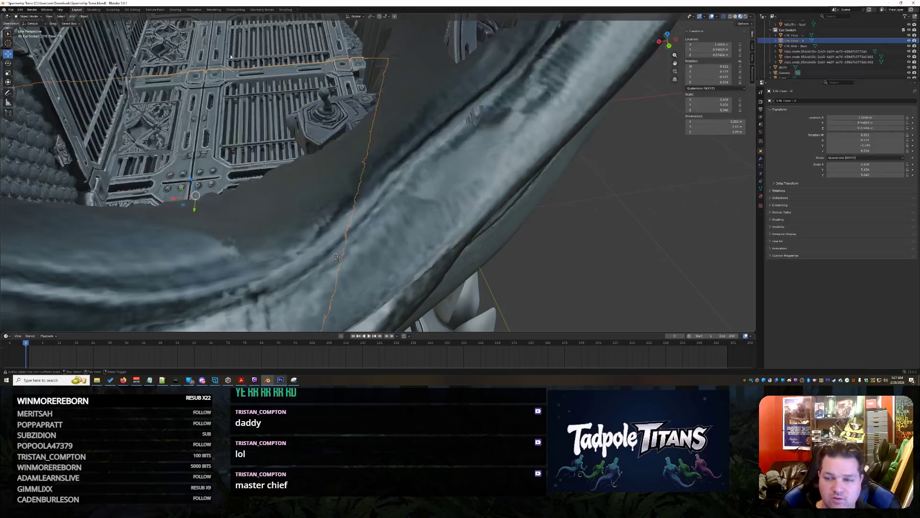
- Tilt the eye cockpit floor slightly with the Rotate gizmo
middle_click_drag(225, 47, 540, 180)
scroll(540, 181, "down", 4)
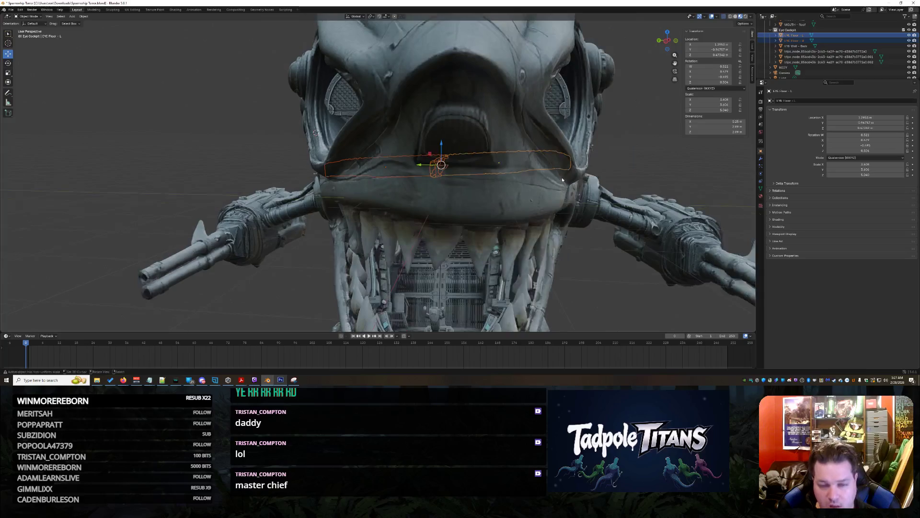
mouse_move(613, 181)
middle_mouse_down()
mouse_move(625, 206)
mouse_move(633, 181)
mouse_move(607, 196)
middle_mouse_up()
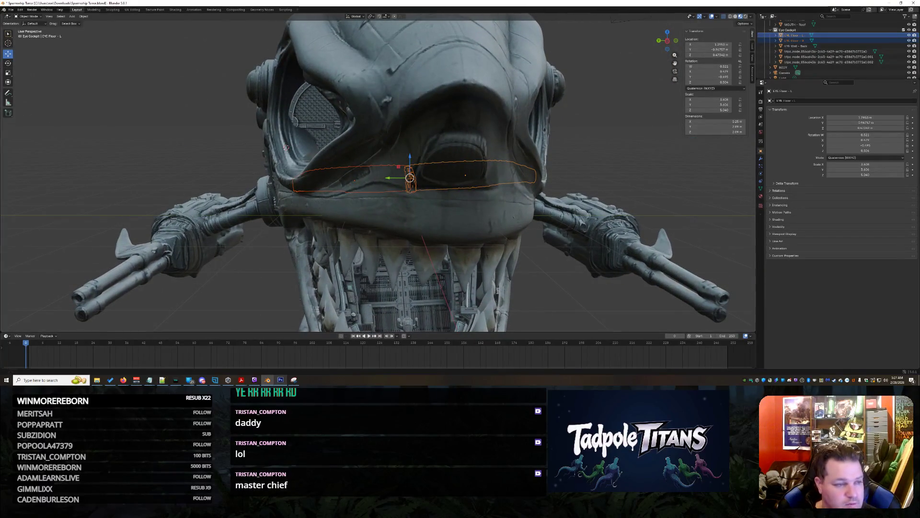
left_click(8, 63)
scroll(435, 167, "up", 3)
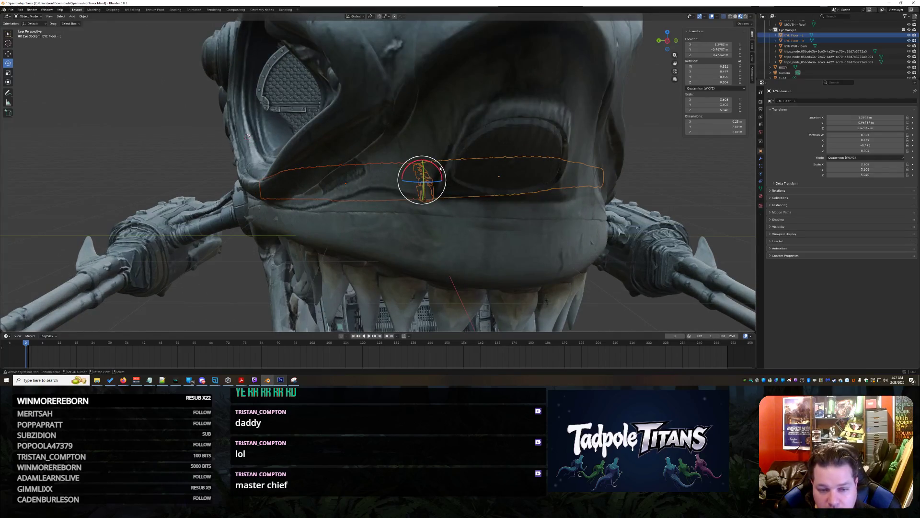
left_click_drag(436, 165, 439, 166)
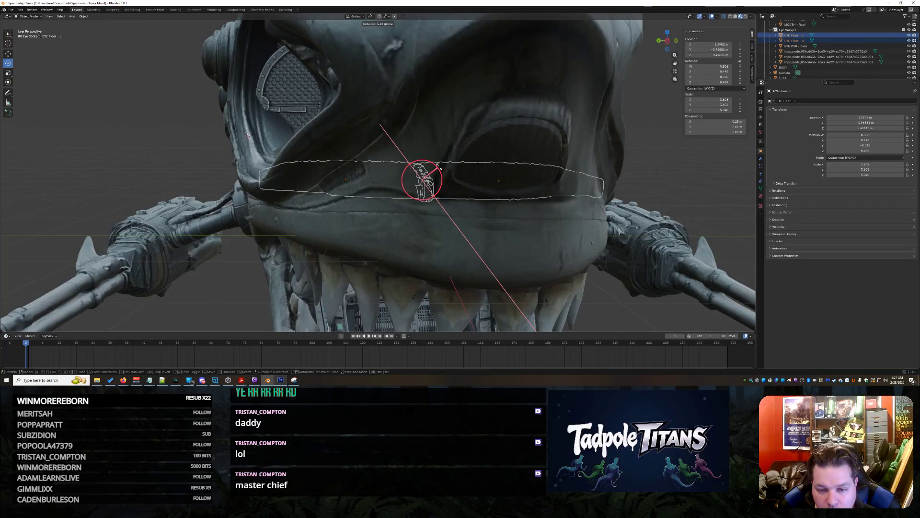
left_click(438, 167)
- Nudge the EYE Floor - R grating down a little along Z
scroll(437, 173, "up", 3)
middle_click_drag(438, 172, 438, 184)
left_click(292, 198)
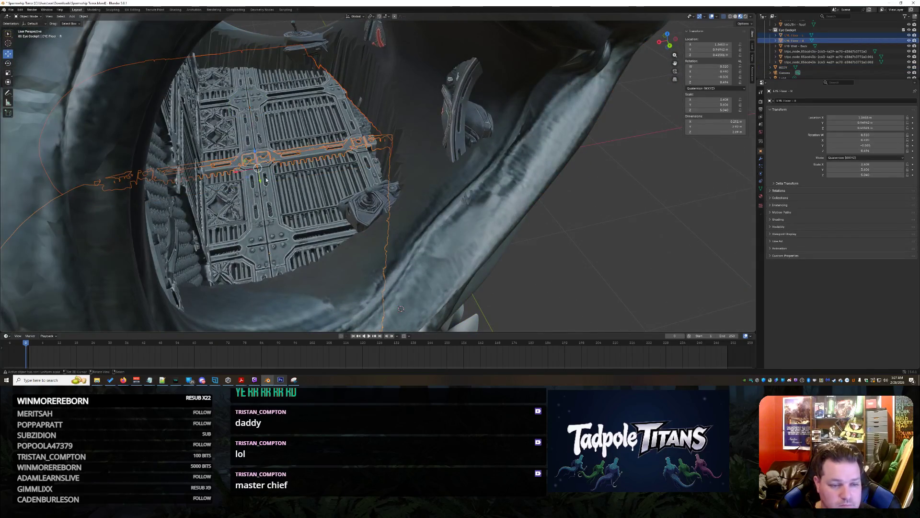
left_click_drag(259, 158, 255, 155)
left_click(486, 235)
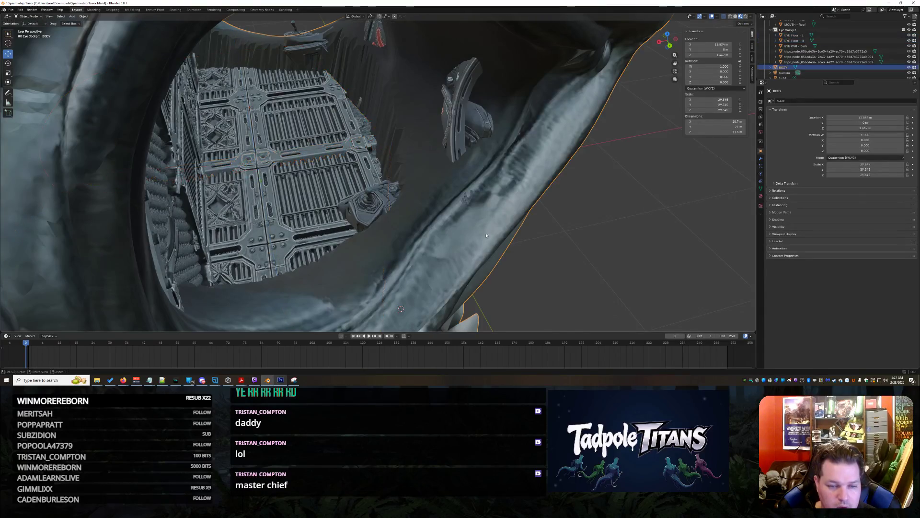
- Shift one joystick console slightly sideways toward the floor grating's edge
mouse_move(584, 254)
middle_mouse_down()
mouse_move(574, 199)
mouse_move(710, 222)
mouse_move(663, 168)
mouse_move(479, 182)
mouse_move(271, 181)
middle_mouse_up()
scroll(574, 199, "up", 5)
left_click(422, 201)
left_click(268, 180)
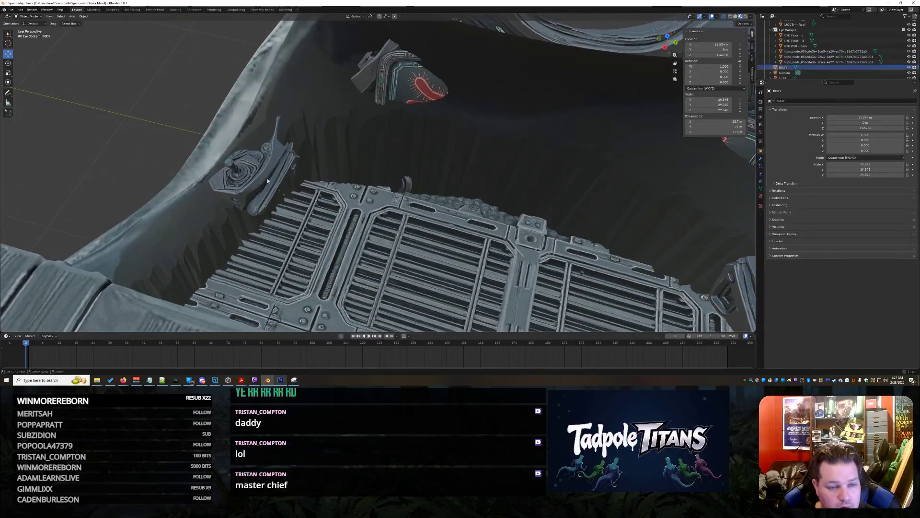
left_click(274, 166)
mouse_move(209, 68)
left_mouse_down()
mouse_move(174, 73)
mouse_move(182, 44)
left_mouse_up()
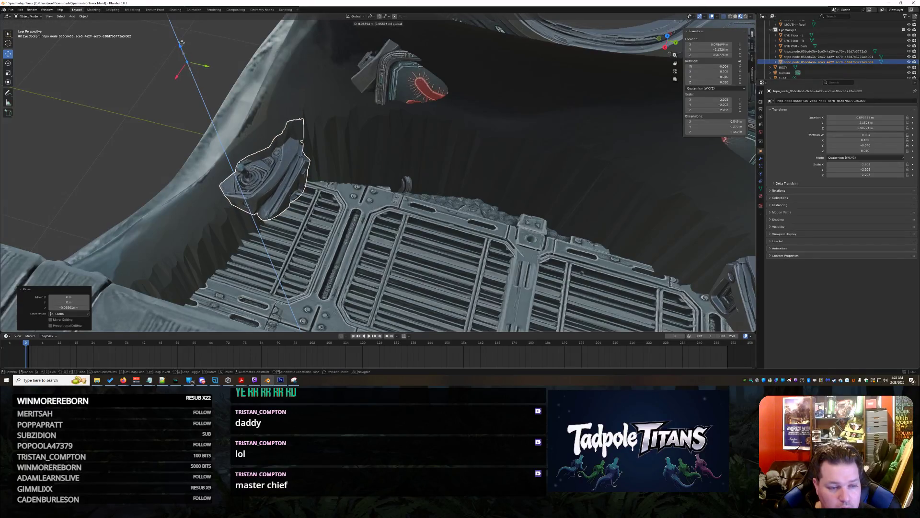
left_click(183, 43)
- Slide the left joystick console along Y, about 0.049 m, toward the grating edge
mouse_move(264, 95)
middle_mouse_down()
mouse_move(336, 144)
mouse_move(536, 243)
mouse_move(401, 263)
mouse_move(413, 258)
middle_mouse_up()
left_click(168, 204)
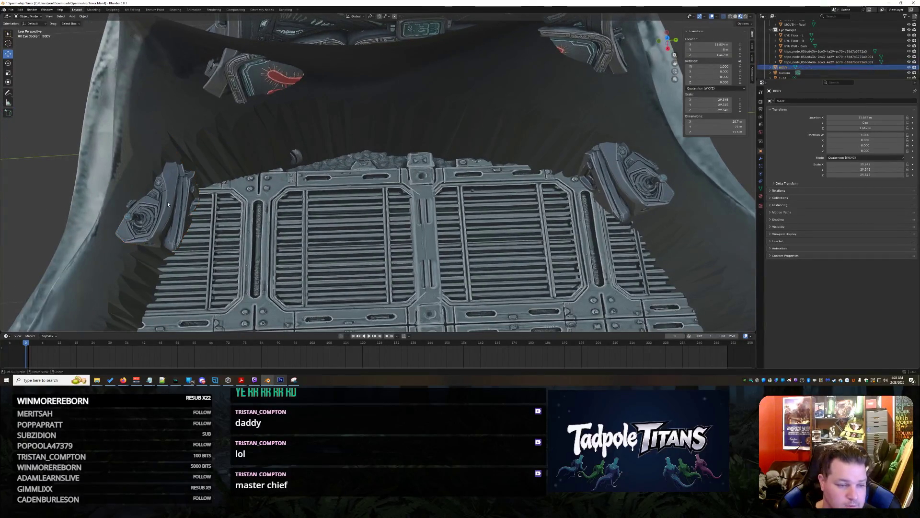
left_click(175, 206)
left_click_drag(44, 110, 54, 111)
- Rotate the joystick console slightly with the rotate gizmo
mouse_move(342, 211)
middle_mouse_down()
mouse_move(355, 216)
mouse_move(404, 182)
middle_mouse_up()
scroll(404, 182, "down", 3)
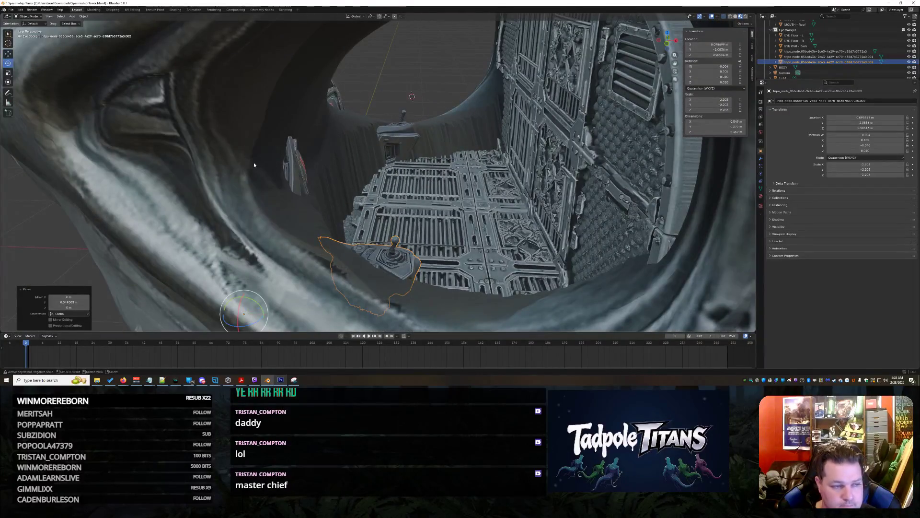
left_click_drag(234, 298, 232, 299)
left_click(432, 192)
mouse_move(432, 192)
middle_mouse_down()
mouse_move(379, 236)
mouse_move(360, 212)
mouse_move(129, 190)
middle_mouse_up()
- Move the left console sideways along Y and slightly along the vertical axis
left_click(129, 190)
left_click(148, 181)
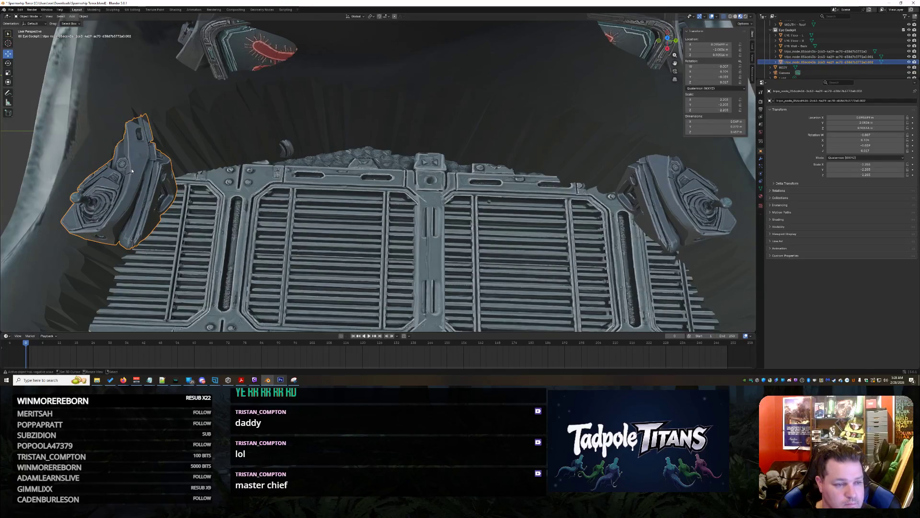
scroll(254, 211, "down", 2)
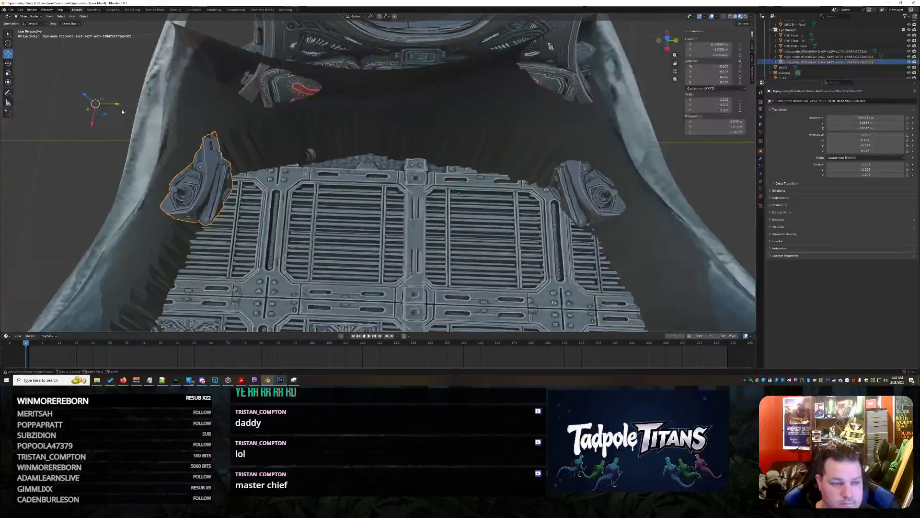
key("g")
key("y")
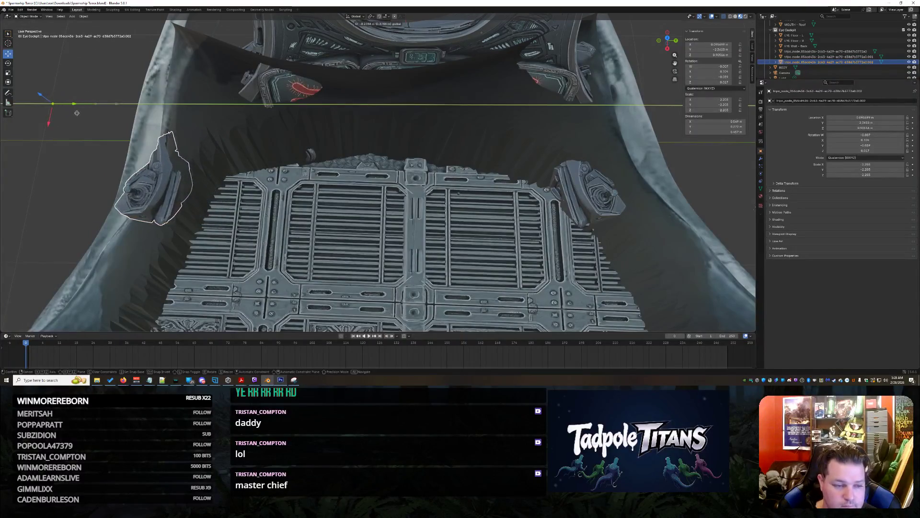
left_click(479, 186)
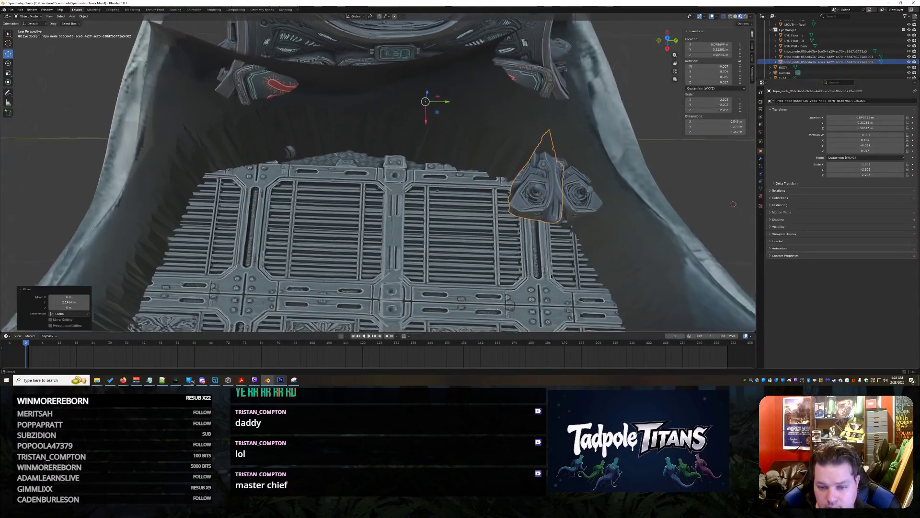
scroll(480, 186, "up", 3)
mouse_move(480, 186)
middle_mouse_down()
mouse_move(348, 214)
mouse_move(430, 303)
middle_mouse_up()
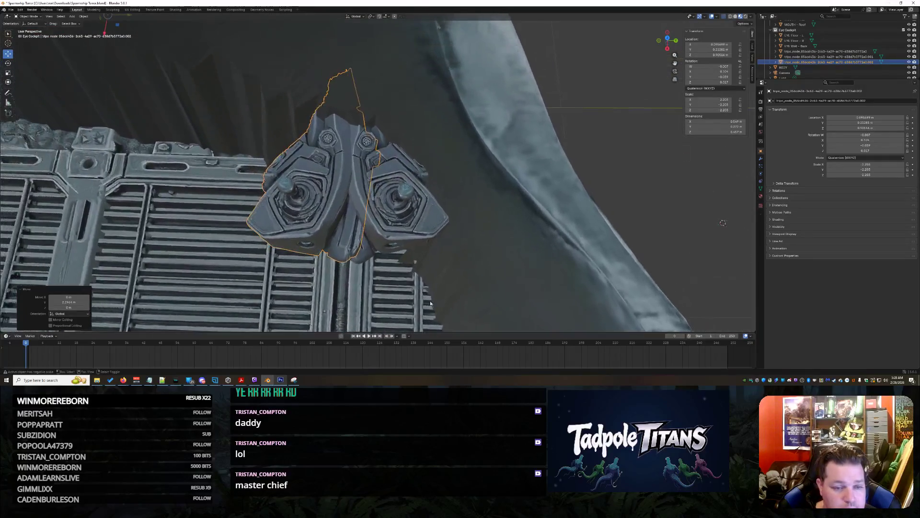
middle_click_drag(236, 132, 209, 114)
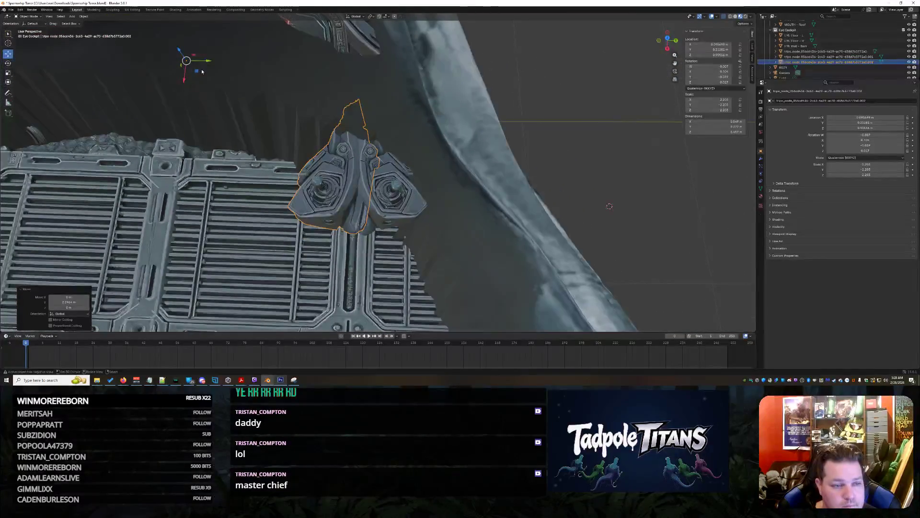
left_click_drag(182, 52, 180, 53)
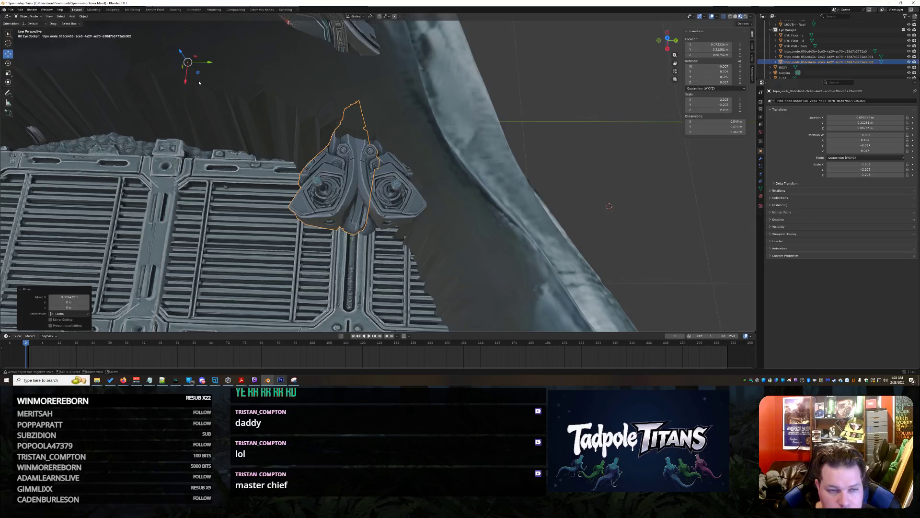
- Slide the console further left along Y to rest at the grating's edge
middle_click_drag(252, 153, 404, 104)
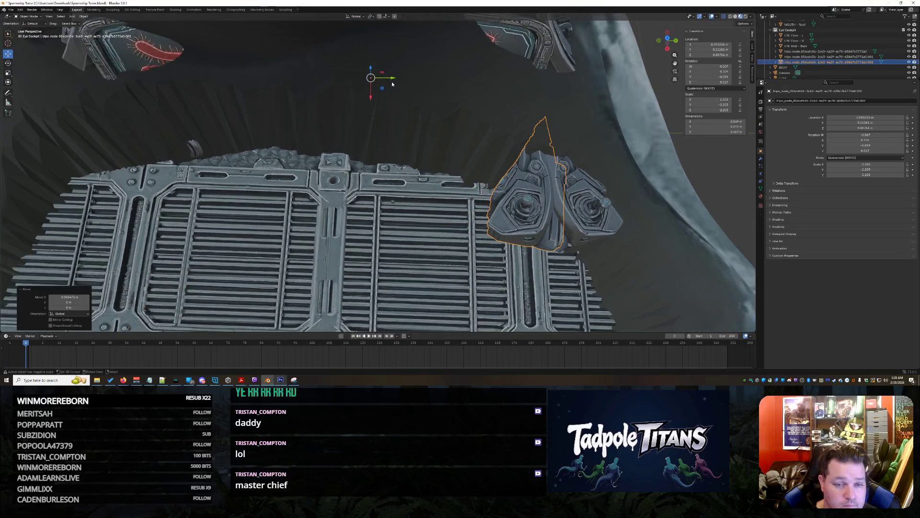
left_click_drag(392, 84, 23, 95)
middle_click_drag(288, 241, 222, 75)
mouse_move(230, 83)
left_mouse_down()
mouse_move(66, 95)
mouse_move(103, 102)
mouse_move(81, 113)
mouse_move(102, 117)
left_mouse_up()
middle_click_drag(102, 116, 351, 263)
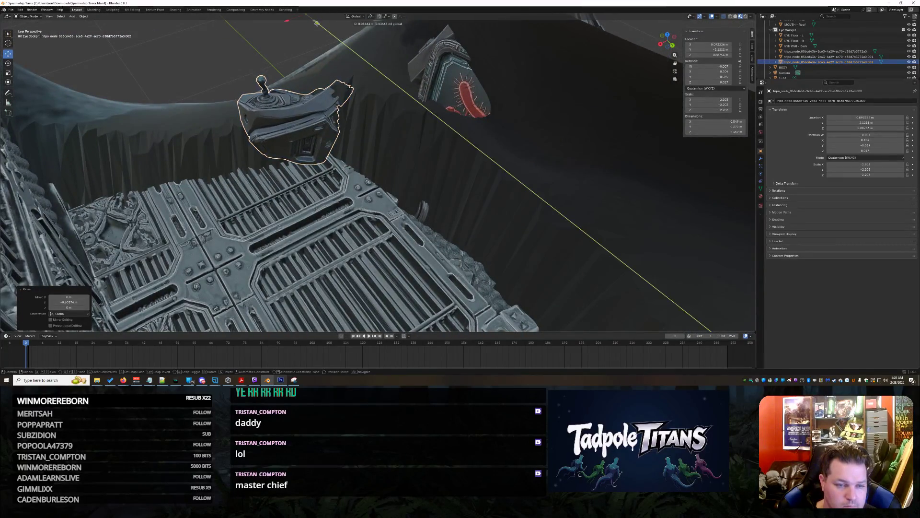
- Select the ship's BODY and frame it, viewing the shark eye from the side
left_click(295, 219)
key("KP_Decimal")
scroll(294, 219, "down", 5)
mouse_move(294, 219)
middle_mouse_down()
mouse_move(389, 192)
mouse_move(297, 187)
mouse_move(427, 186)
mouse_move(446, 198)
middle_mouse_up()
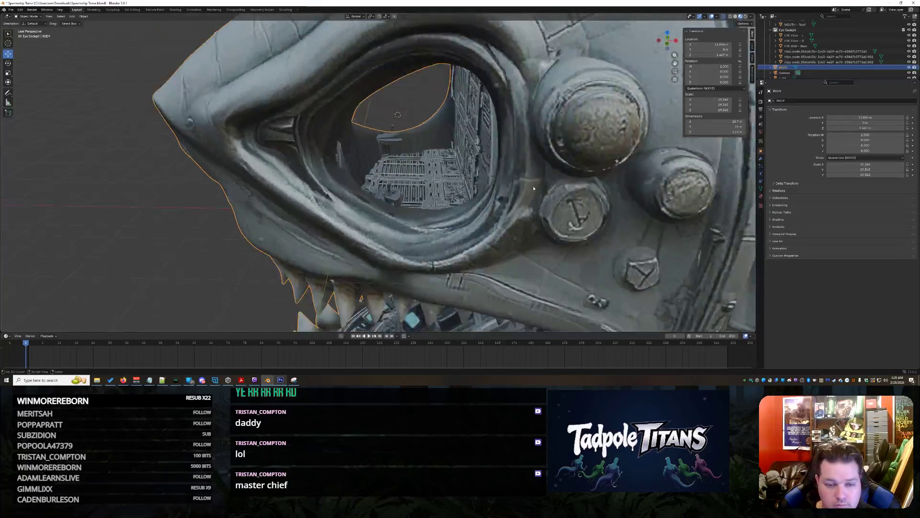
- Switch to the Sculpting workspace with Ctrl+Page Down and orbit into the eye to view the cockpit grid
mouse_move(521, 144)
middle_mouse_down()
mouse_move(588, 273)
mouse_move(580, 269)
middle_mouse_up()
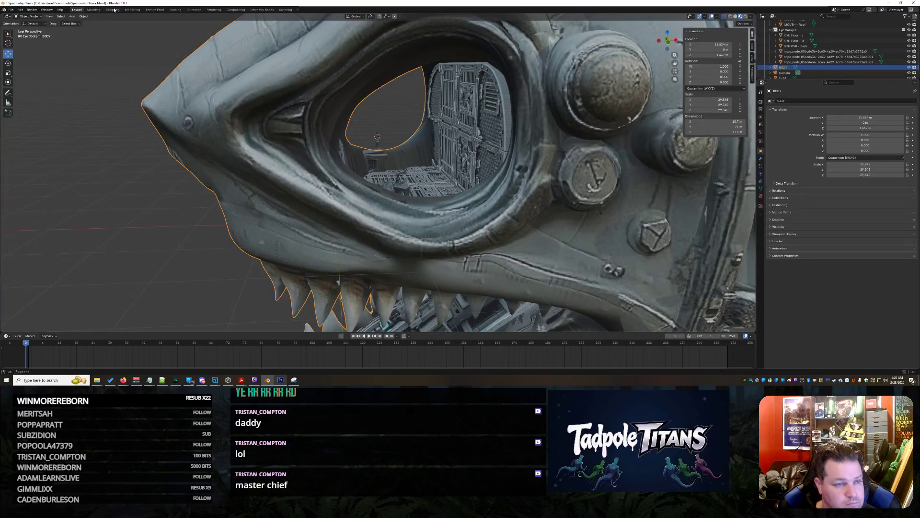
key("ctrl+Page_Down")
key("ctrl+Page_Down")
mouse_move(336, 211)
middle_mouse_down()
mouse_move(441, 164)
mouse_move(366, 338)
middle_mouse_up()
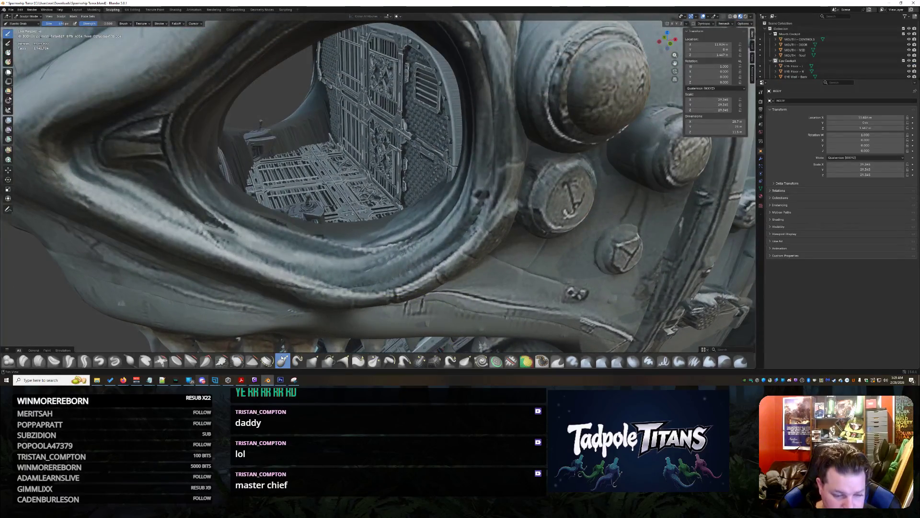
middle_click_drag(369, 280, 342, 261)
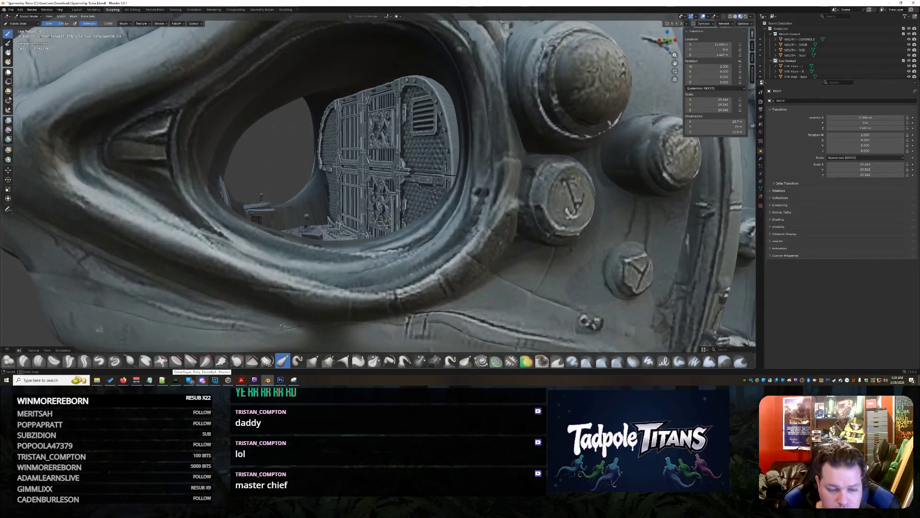
scroll(353, 292, "down", 4)
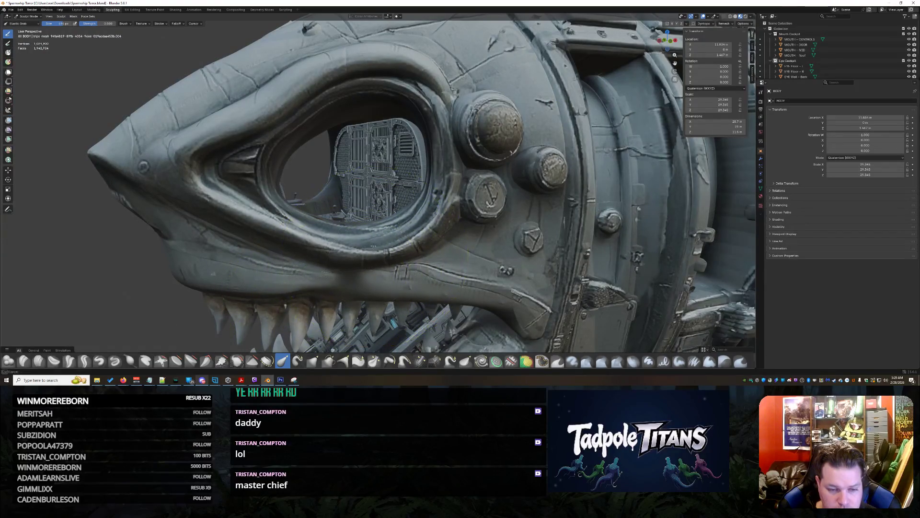
scroll(369, 233, "up", 10)
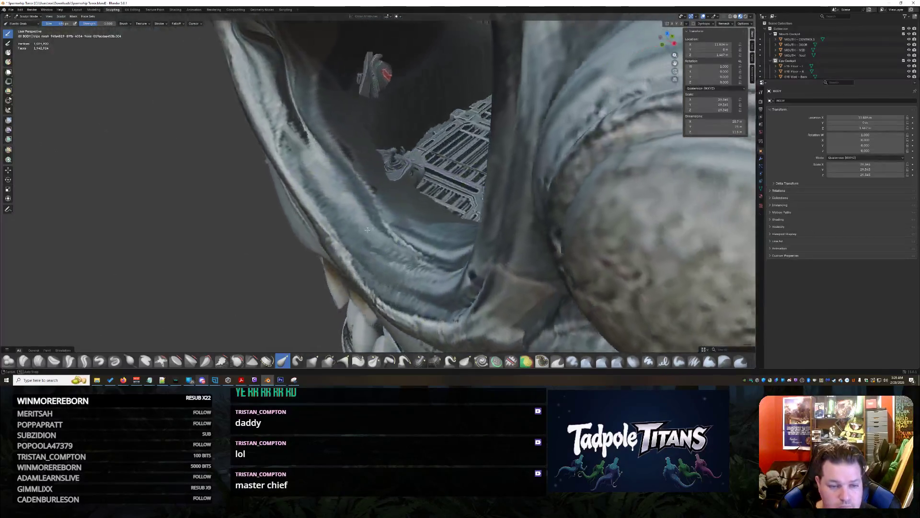
mouse_move(367, 230)
middle_mouse_down()
mouse_move(491, 218)
mouse_move(477, 226)
middle_mouse_up()
scroll(477, 226, "down", 5)
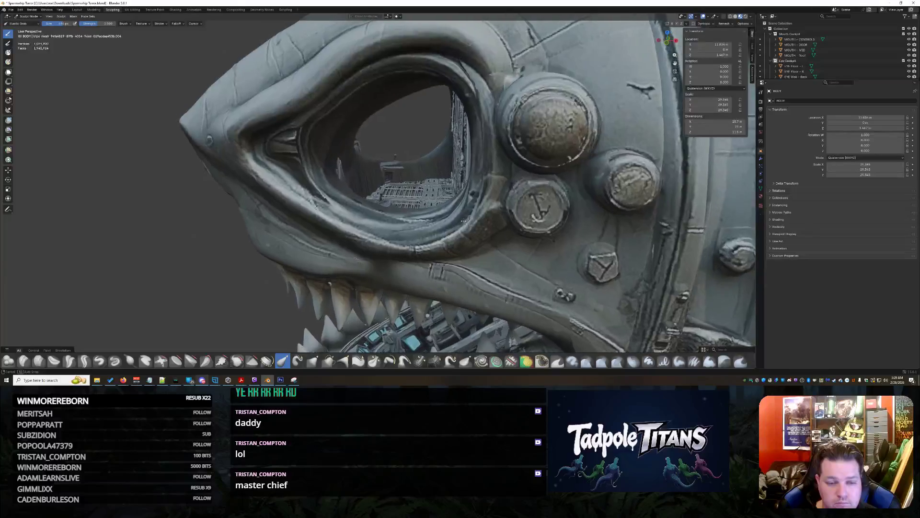
scroll(409, 204, "up", 6)
scroll(409, 198, "up", 5)
mouse_move(409, 198)
middle_mouse_down()
mouse_move(370, 206)
mouse_move(446, 216)
middle_mouse_up()
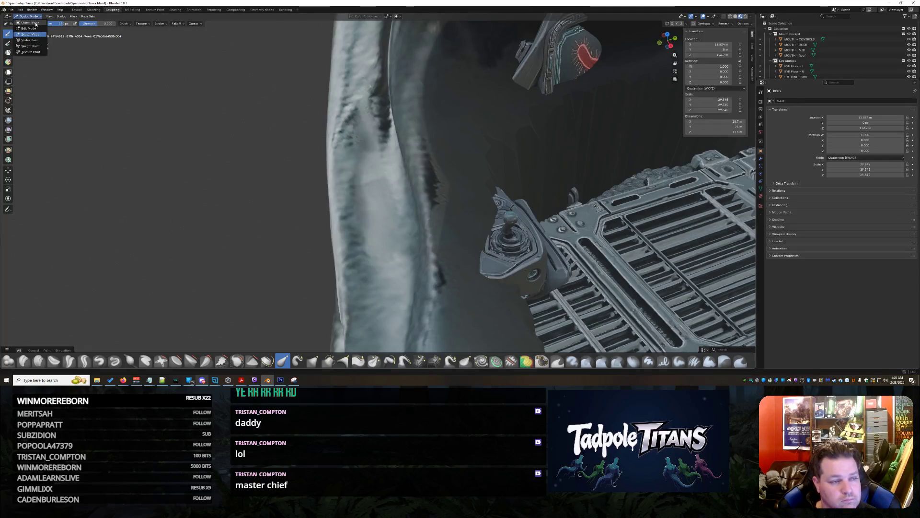
left_click(36, 24)
middle_click_drag(431, 216, 552, 259)
scroll(586, 272, "up", 3)
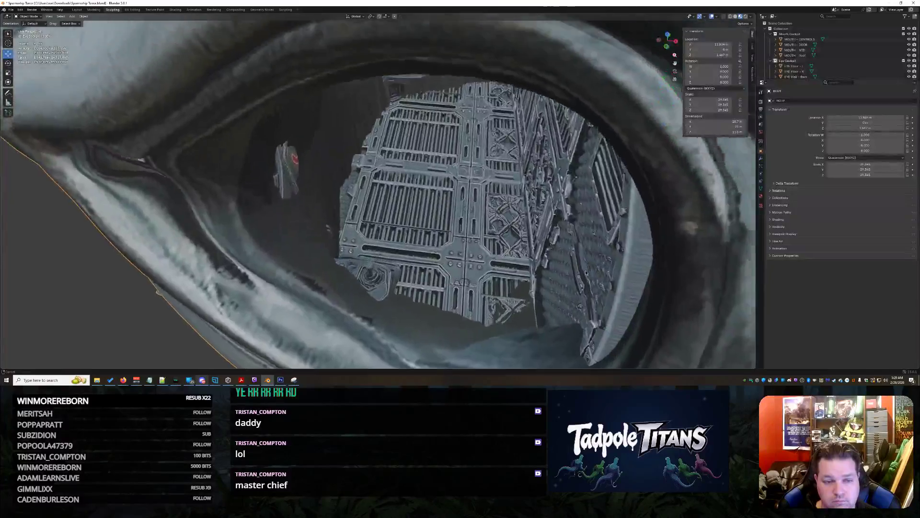
scroll(531, 294, "up", 4)
middle_click_drag(532, 295, 528, 267)
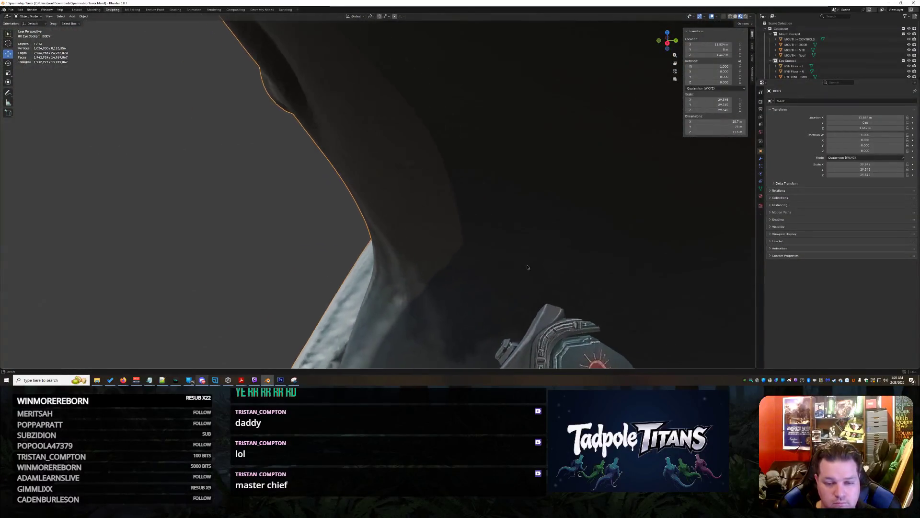
scroll(528, 267, "down", 3)
scroll(506, 233, "up", 5)
scroll(506, 233, "down", 5)
middle_click_drag(505, 236, 347, 131)
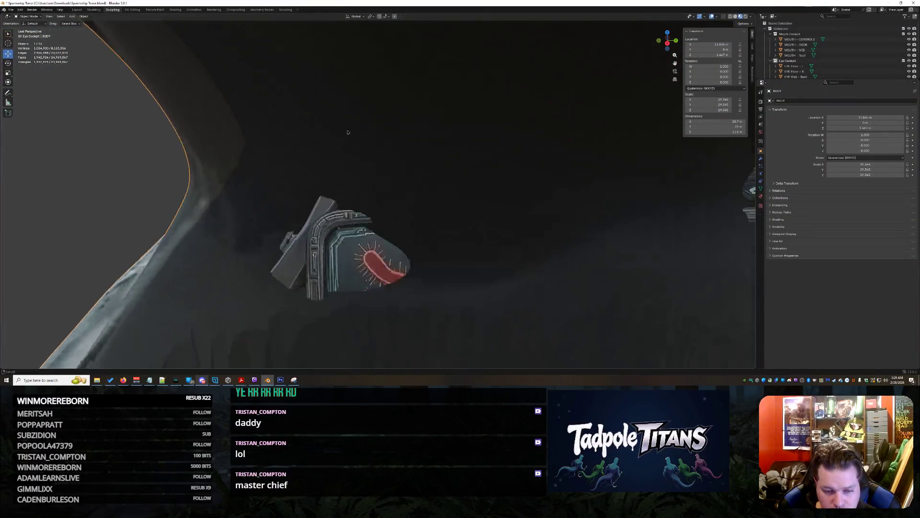
scroll(348, 132, "down", 8)
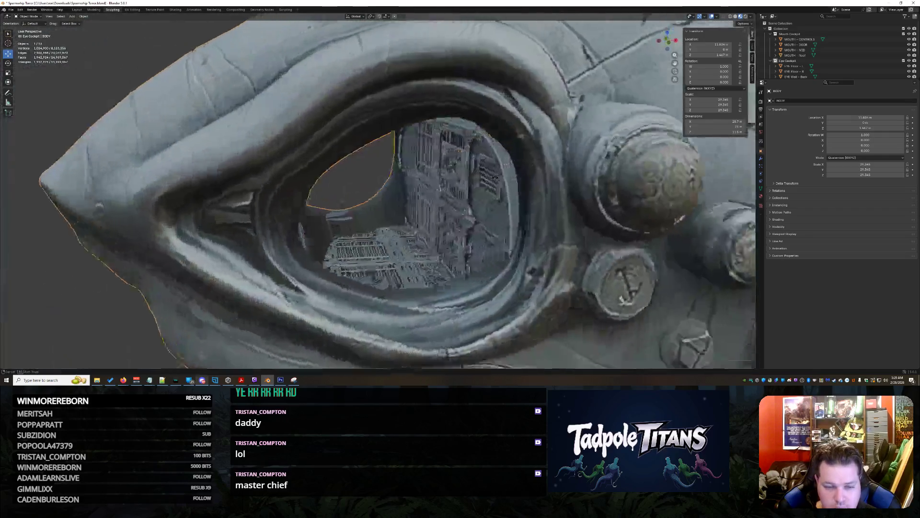
mouse_move(470, 173)
middle_mouse_down()
mouse_move(492, 179)
mouse_move(455, 253)
mouse_move(441, 248)
mouse_move(485, 239)
mouse_move(476, 262)
middle_mouse_up()
scroll(493, 179, "up", 6)
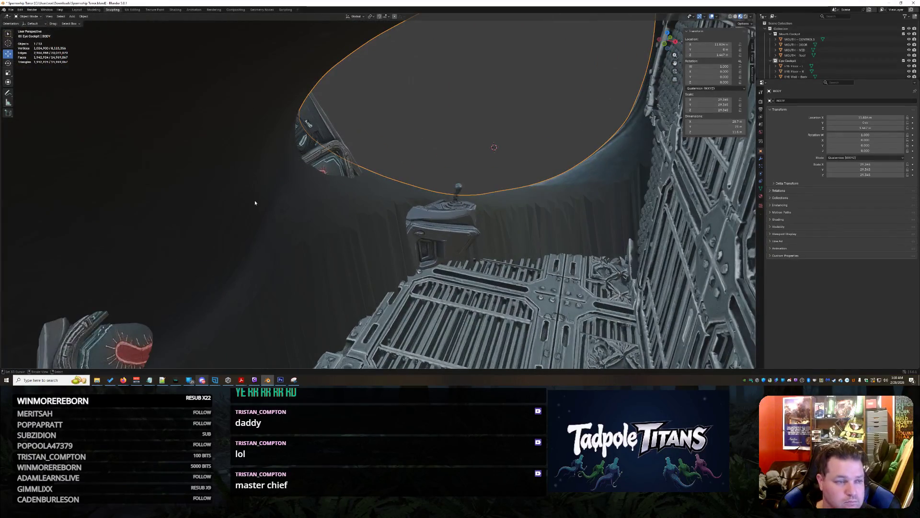
mouse_move(123, 382)
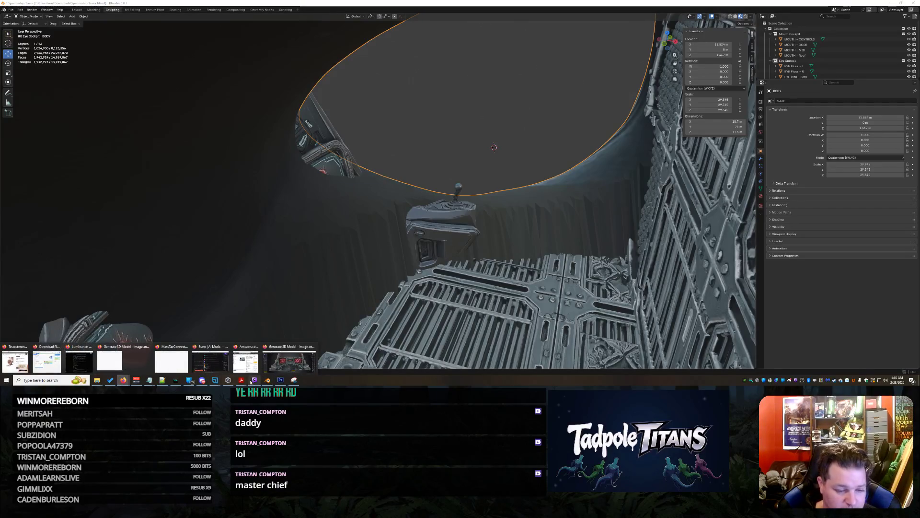
left_click(270, 370)
scroll(383, 142, "down", 5)
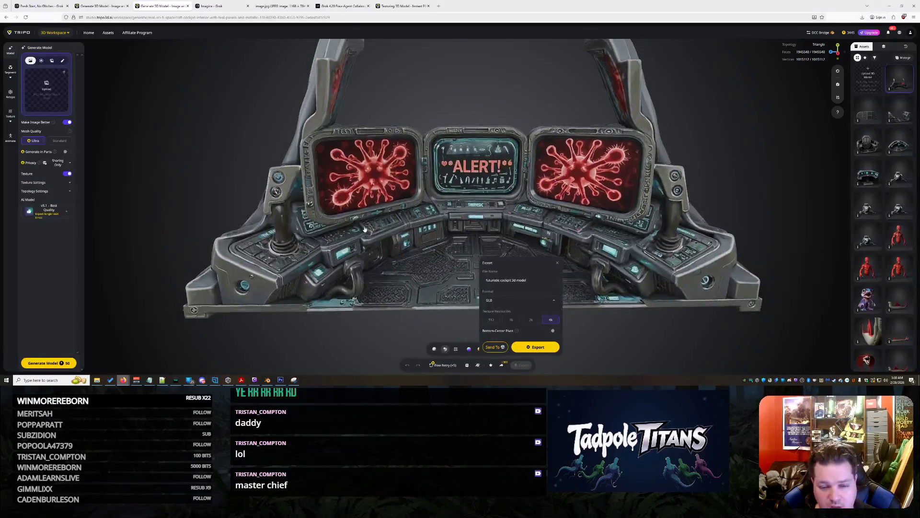
left_click(364, 230)
scroll(395, 257, "up", 3)
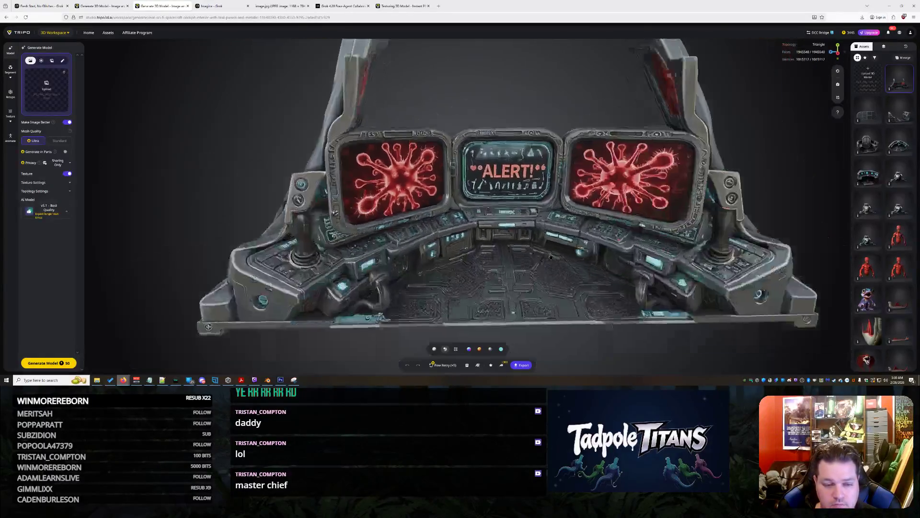
scroll(550, 256, "down", 3)
mouse_move(550, 256)
left_mouse_down()
mouse_move(531, 255)
mouse_move(540, 256)
left_mouse_up()
scroll(531, 255, "up", 5)
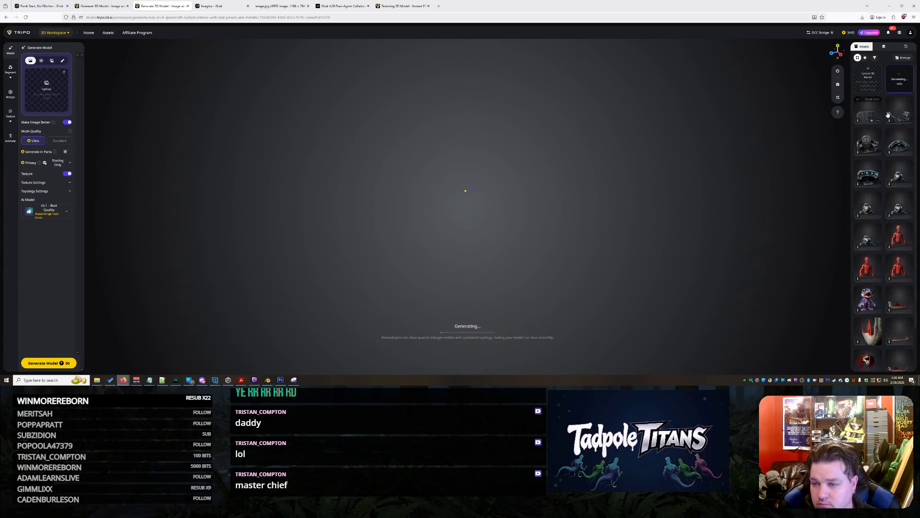
key("ctrl+shift+Tab")
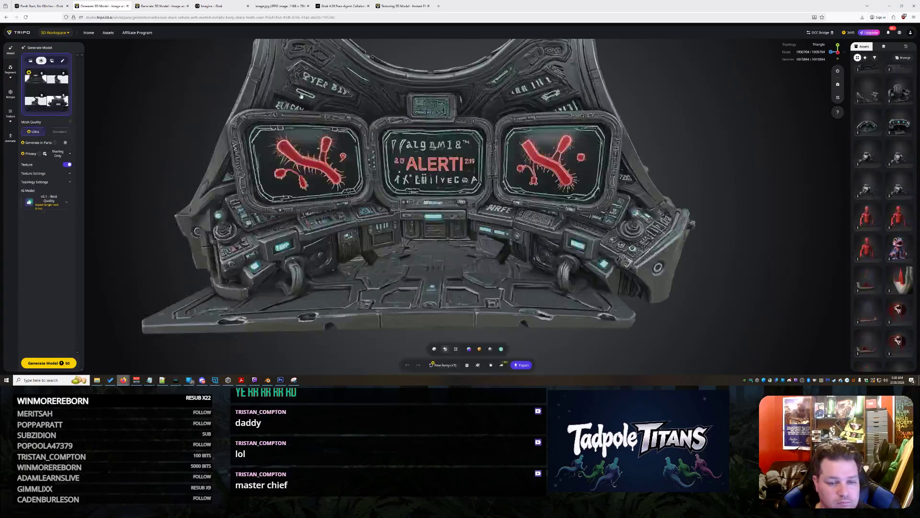
left_click_drag(504, 190, 638, 198)
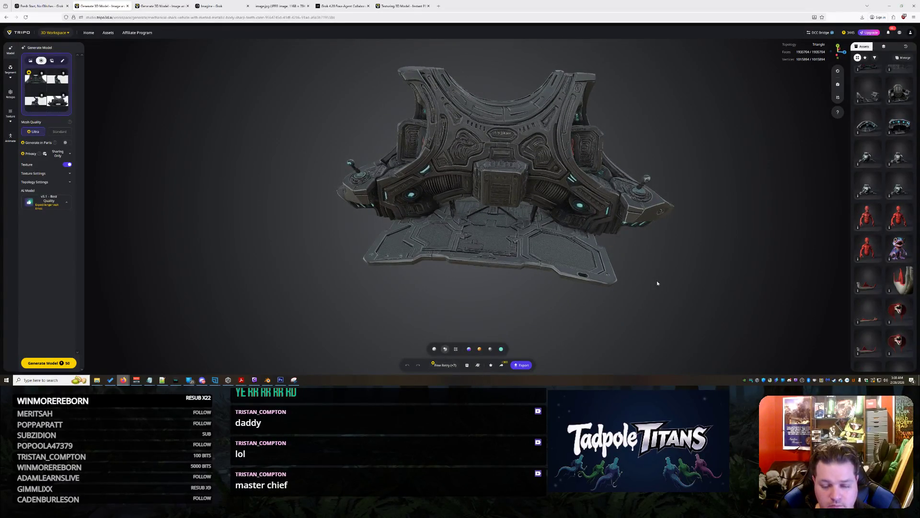
mouse_move(284, 382)
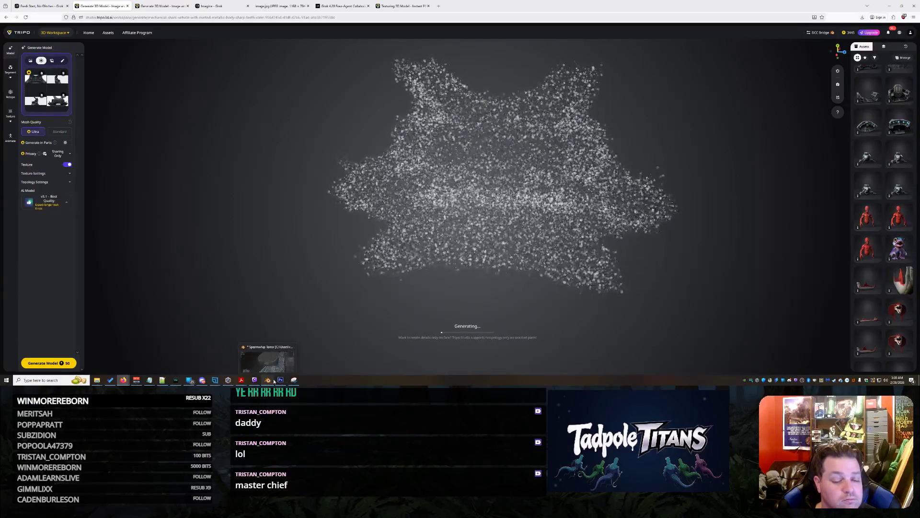
left_click(266, 381)
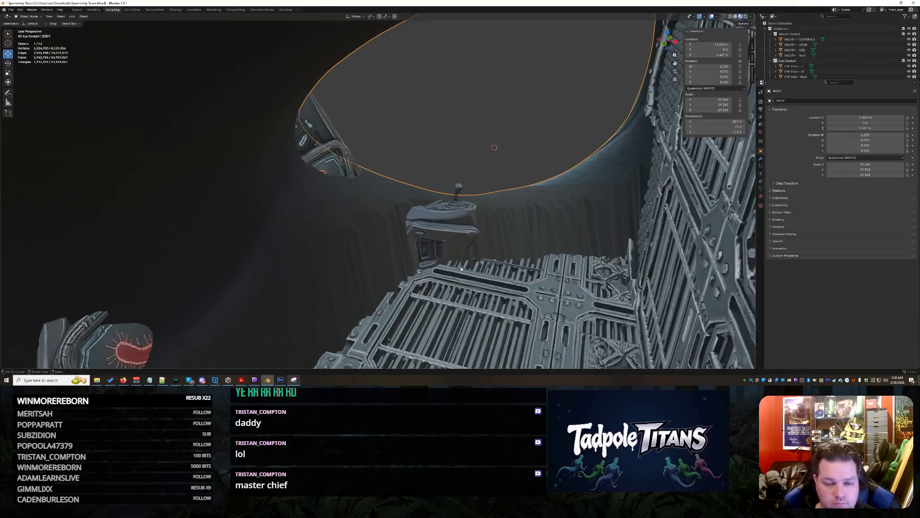
- Start editing the shark hull mesh and orbit toward the eye opening's cockpit panels
scroll(453, 275, "down", 10)
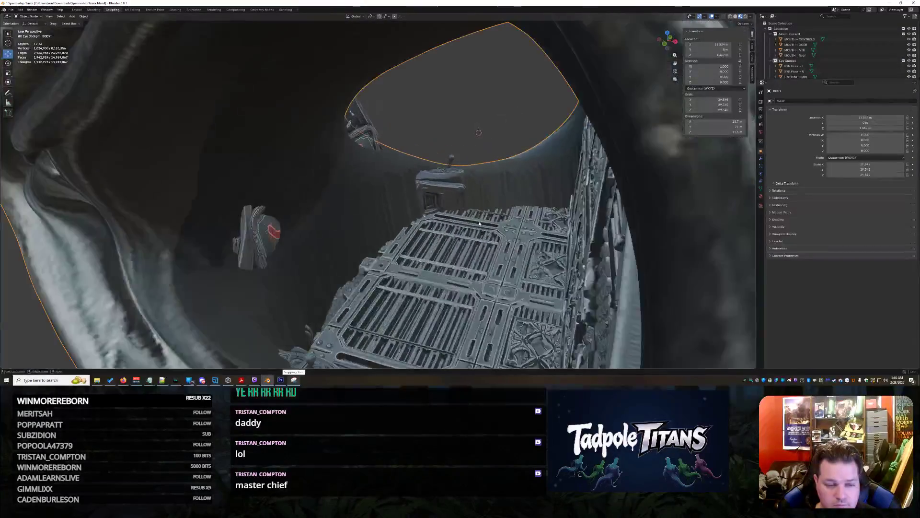
scroll(480, 220, "down", 5)
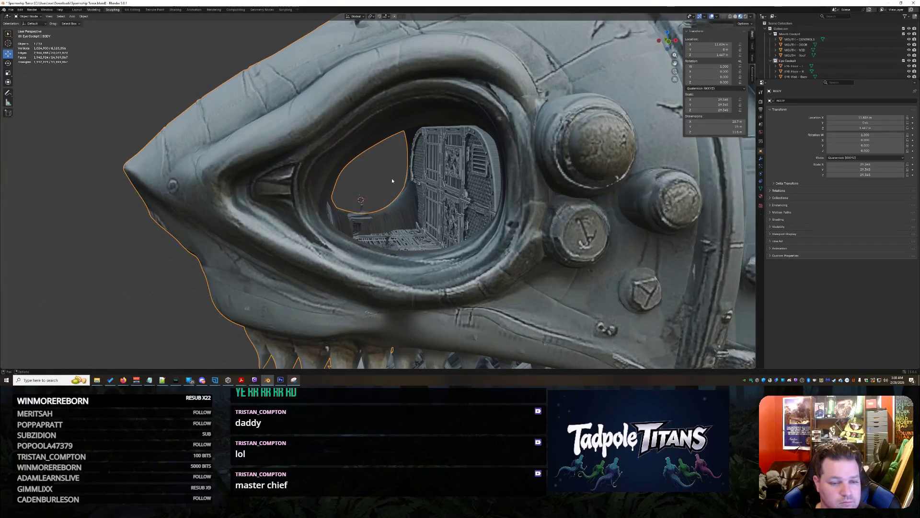
key("ctrl+Page_Up")
mouse_move(391, 206)
middle_mouse_down()
mouse_move(359, 206)
mouse_move(432, 206)
mouse_move(397, 190)
middle_mouse_up()
scroll(398, 192, "up", 10)
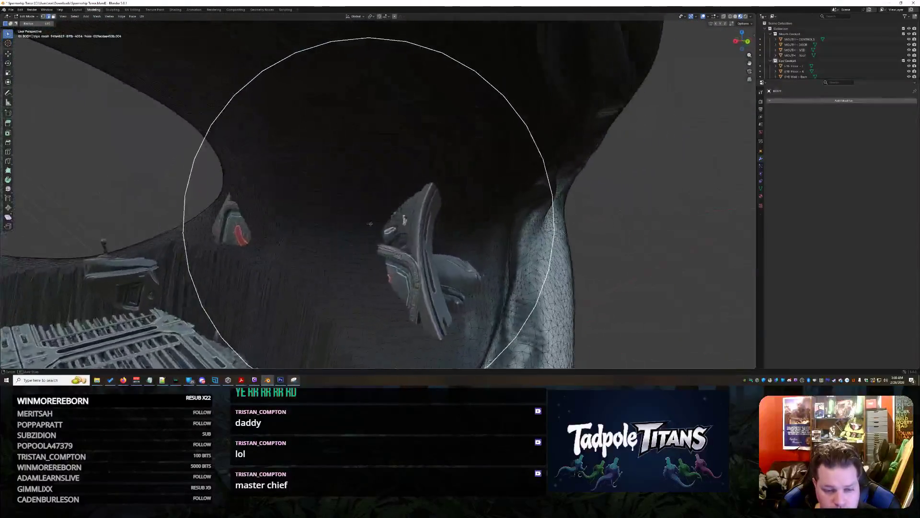
mouse_move(370, 224)
middle_mouse_down()
mouse_move(479, 223)
mouse_move(472, 249)
mouse_move(371, 254)
middle_mouse_up()
- Circle-select the hull's interior faces around the cockpit, dismissing the delete options
left_click_drag(400, 229, 403, 201)
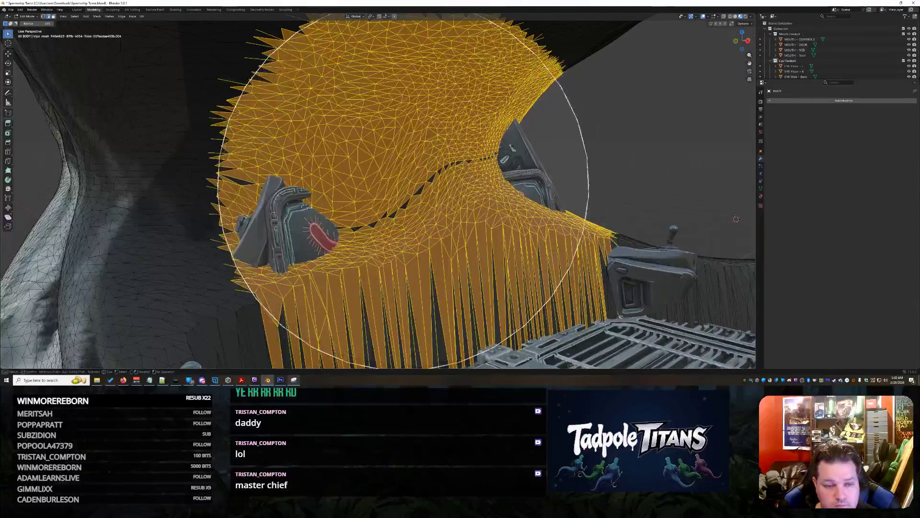
mouse_move(409, 234)
middle_mouse_down()
mouse_move(385, 230)
mouse_move(403, 226)
mouse_move(369, 231)
mouse_move(396, 242)
middle_mouse_up()
key("x")
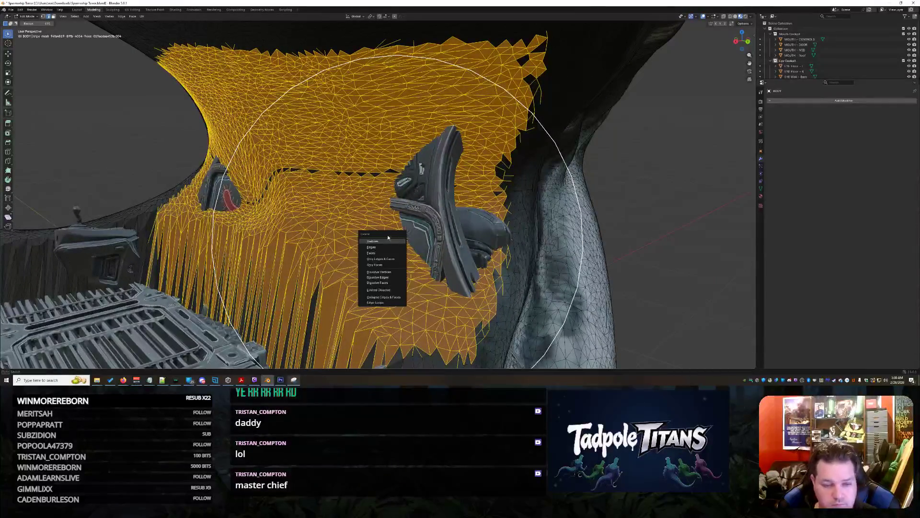
mouse_move(538, 230)
middle_mouse_down()
mouse_move(504, 207)
mouse_move(544, 216)
mouse_move(599, 201)
mouse_move(619, 222)
mouse_move(657, 205)
mouse_move(555, 205)
middle_mouse_up()
scroll(441, 208, "up", 5)
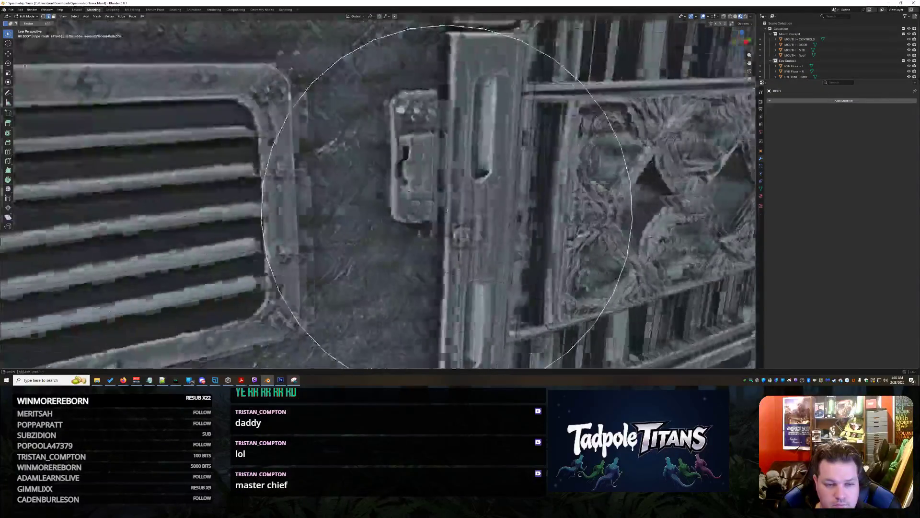
scroll(446, 211, "down", 5)
- Restore the interior face selection and trim it to faces near the cockpit panel
key("ctrl+z")
mouse_move(470, 194)
middle_mouse_down()
mouse_move(473, 181)
mouse_move(446, 185)
mouse_move(475, 175)
mouse_move(317, 215)
middle_mouse_up()
scroll(474, 180, "up", 3)
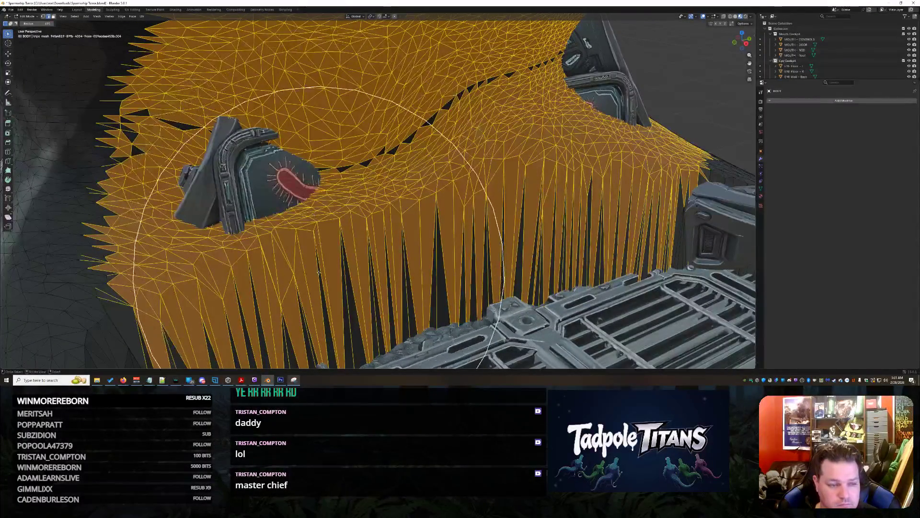
mouse_move(312, 254)
left_mouse_down()
mouse_move(364, 255)
mouse_move(487, 295)
mouse_move(566, 268)
mouse_move(453, 283)
mouse_move(399, 279)
mouse_move(335, 305)
mouse_move(505, 322)
mouse_move(513, 310)
left_mouse_up()
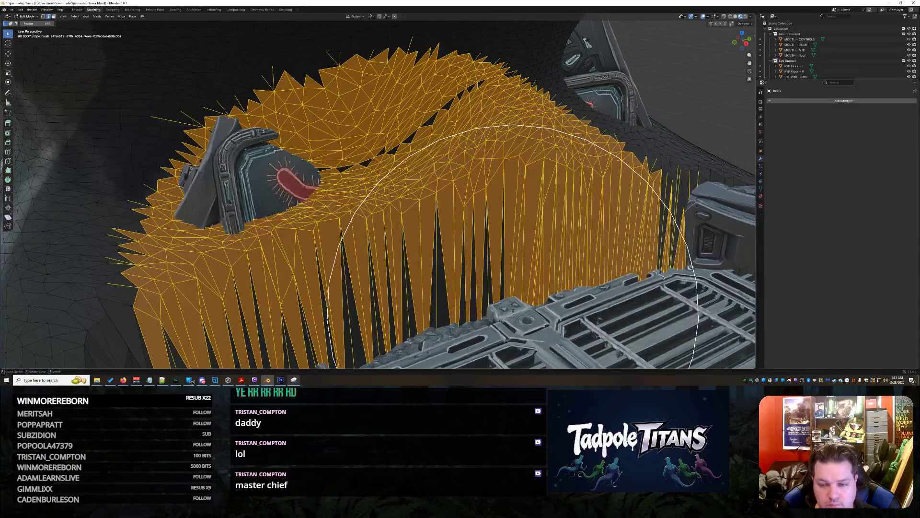
- Reselect the right-hand interior hull faces and delete them as vertices
key("ctrl+z")
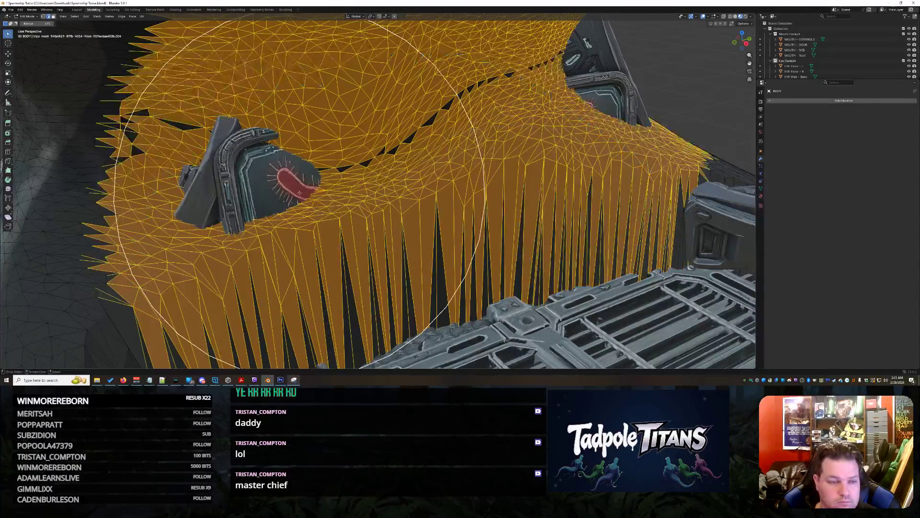
mouse_move(305, 263)
left_mouse_down()
mouse_move(434, 271)
mouse_move(487, 315)
left_mouse_up()
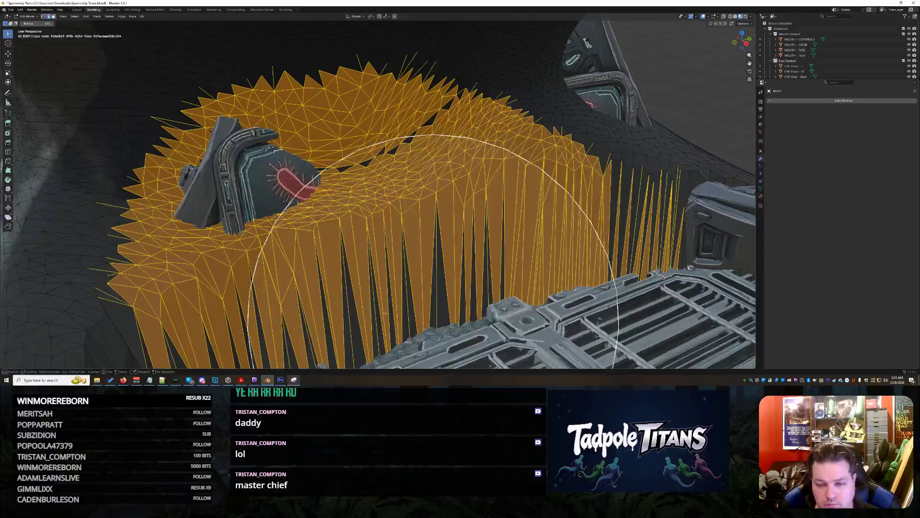
key("x")
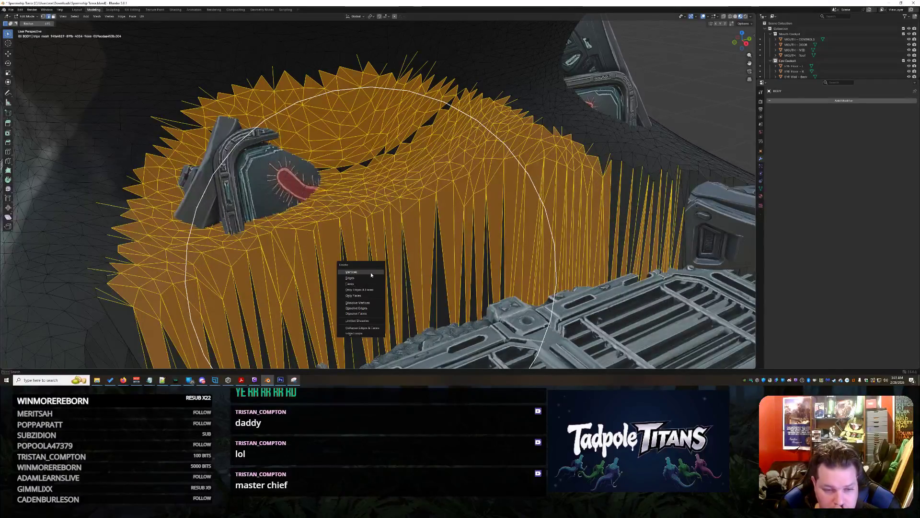
left_click(370, 272)
mouse_move(383, 263)
middle_mouse_down()
mouse_move(403, 245)
mouse_move(468, 221)
mouse_move(470, 205)
mouse_move(552, 189)
mouse_move(473, 205)
mouse_move(454, 233)
mouse_move(391, 217)
mouse_move(336, 226)
middle_mouse_up()
- Extend the selection to more interior faces on the right around the dashboard and floor grille
left_click_drag(283, 238, 364, 251)
left_click_drag(509, 294, 545, 298)
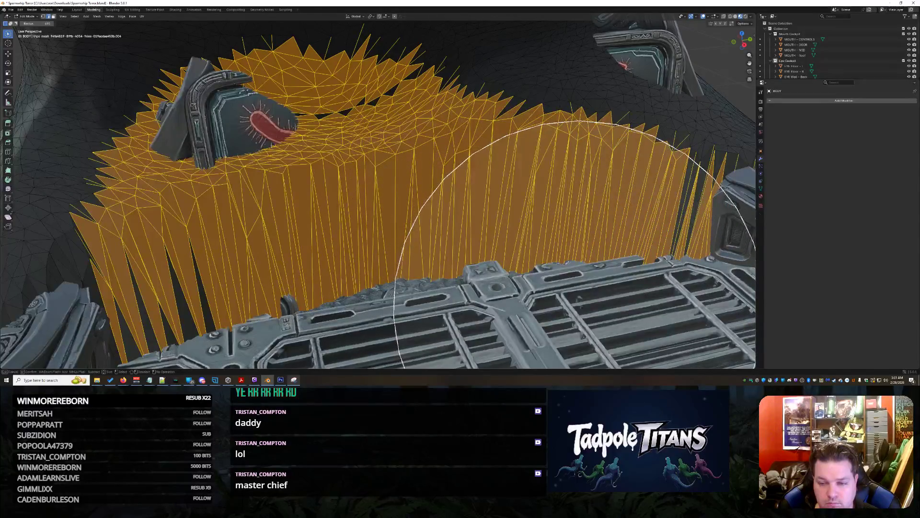
middle_click_drag(579, 296, 551, 300)
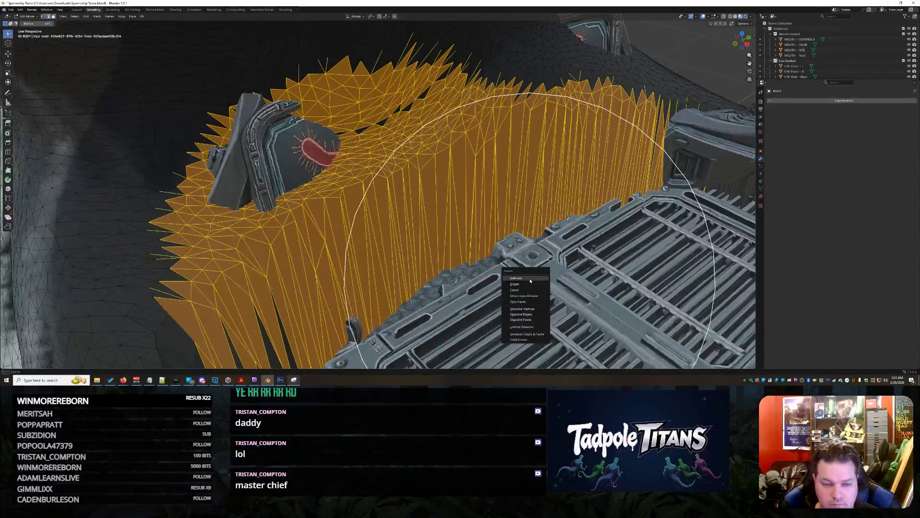
mouse_move(504, 252)
middle_mouse_down()
mouse_move(515, 249)
mouse_move(431, 243)
middle_mouse_up()
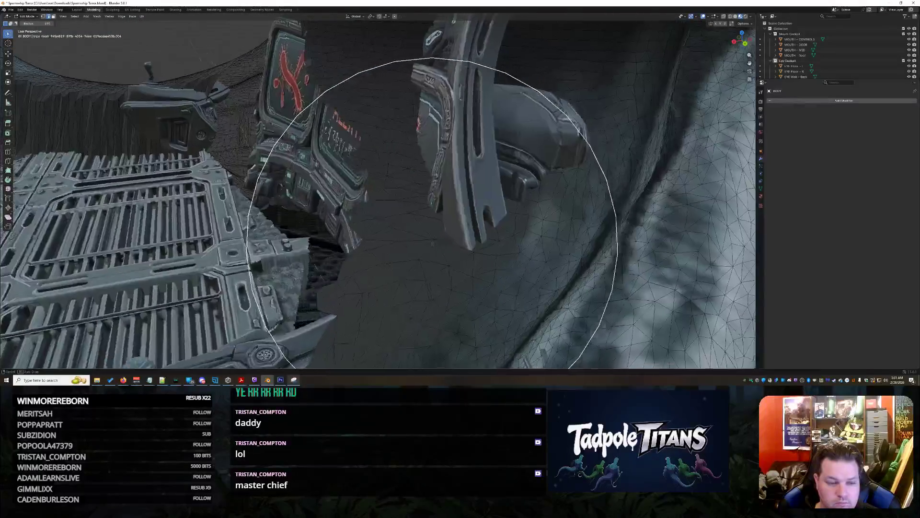
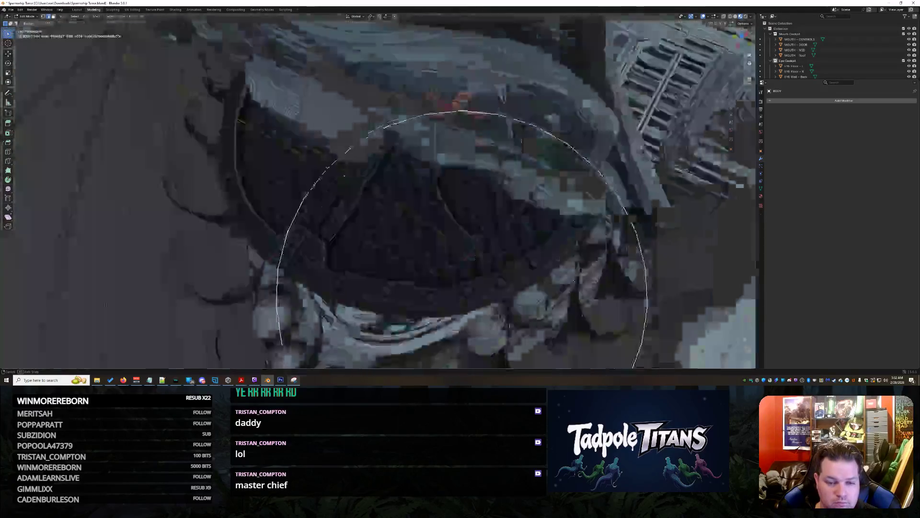
- Leave Edit Mode and slide the EYE Floor - R grate sideways along its axis
mouse_move(462, 297)
middle_mouse_down()
mouse_move(464, 309)
mouse_move(462, 239)
middle_mouse_up()
mouse_move(383, 234)
middle_mouse_down()
mouse_move(431, 287)
mouse_move(425, 206)
mouse_move(370, 242)
middle_mouse_up()
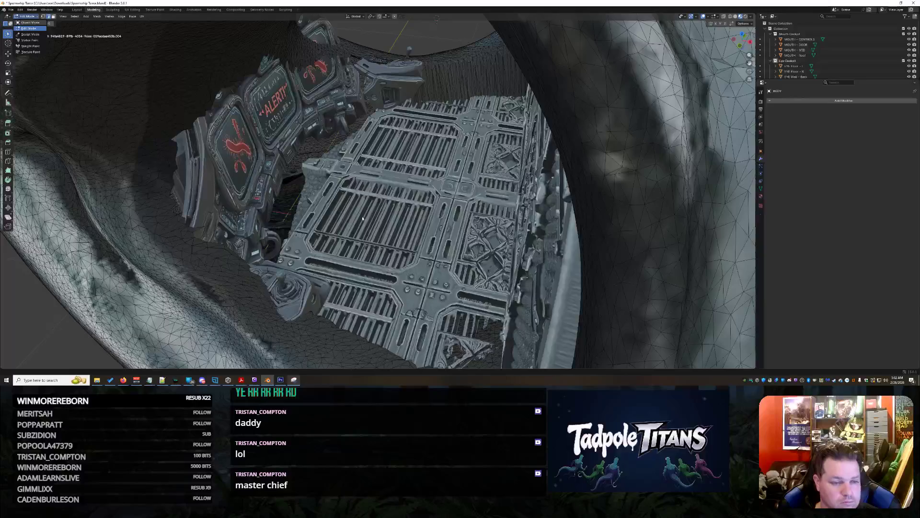
key("Tab")
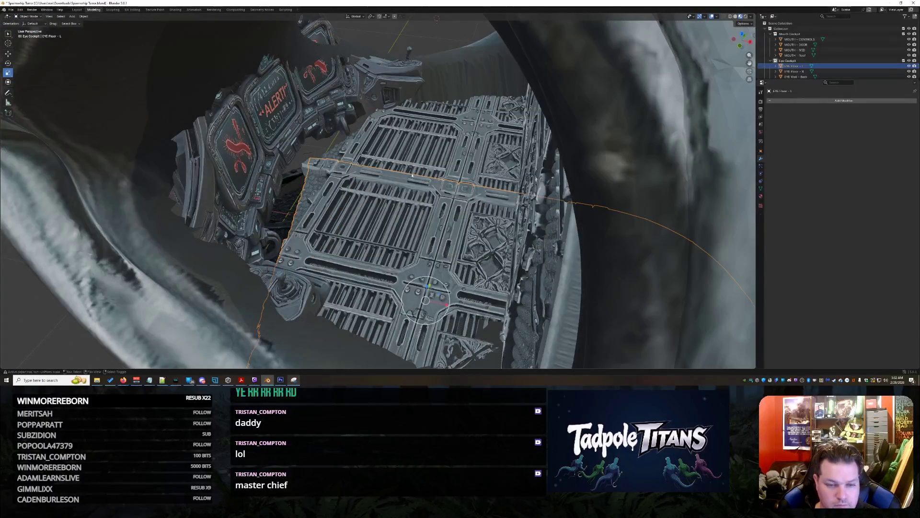
left_click(420, 173, "shift")
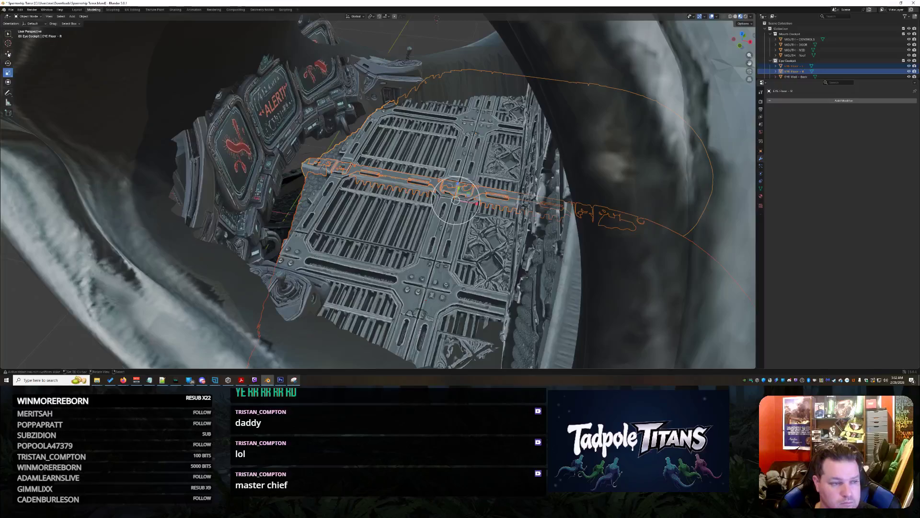
left_click_drag(478, 206, 489, 160)
- Make BODY the active object and orbit to look down on the cockpit panels
left_click(461, 63)
mouse_move(461, 62)
middle_mouse_down()
mouse_move(445, 211)
mouse_move(498, 207)
mouse_move(502, 195)
mouse_move(520, 214)
mouse_move(519, 202)
middle_mouse_up()
middle_click_drag(511, 167, 482, 238)
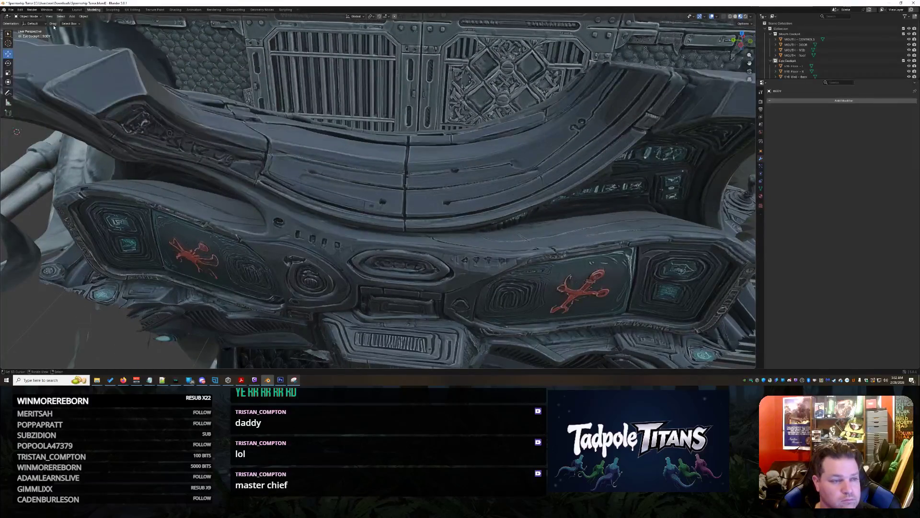
- Leave sculpting and hide the EYE Floor - R piece near the ALERT screens
mouse_move(389, 196)
middle_mouse_down()
mouse_move(418, 203)
mouse_move(321, 210)
mouse_move(328, 165)
mouse_move(437, 237)
mouse_move(459, 213)
mouse_move(588, 220)
mouse_move(362, 235)
mouse_move(381, 217)
middle_mouse_up()
middle_click_drag(436, 206, 440, 221)
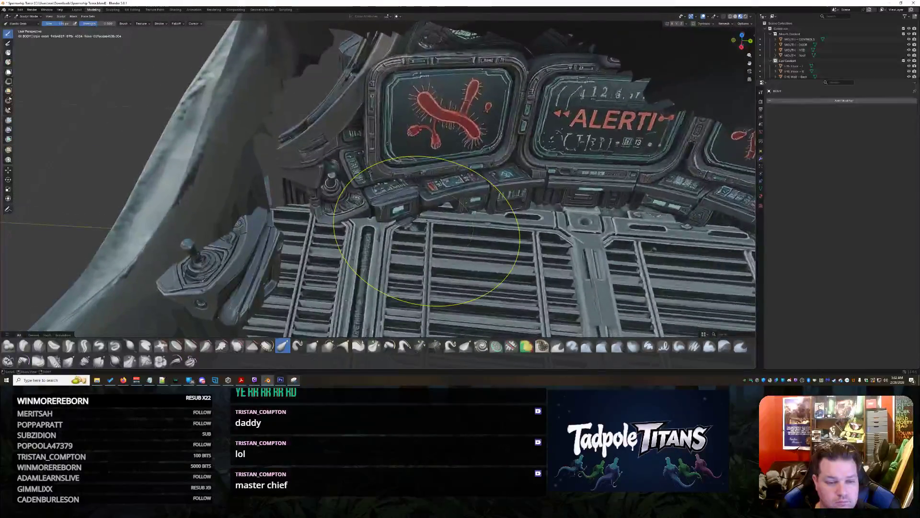
key("ctrl+Tab")
left_click(439, 220)
key("h")
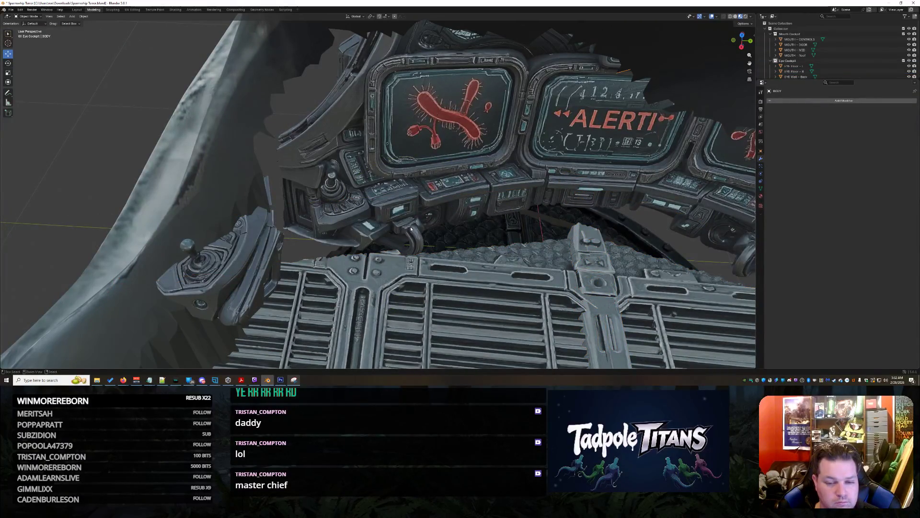
- Enter Edit Mode on BODY, view the grille from above, then return to Object Mode
key("Tab")
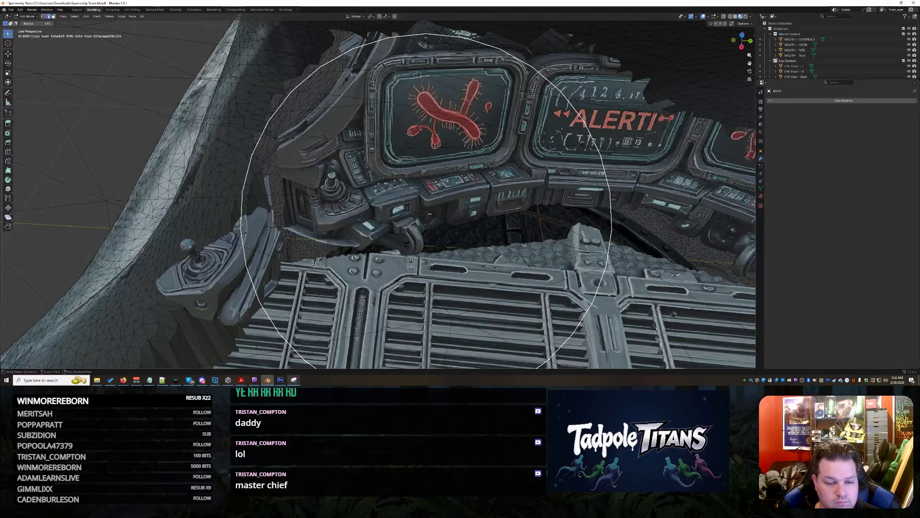
middle_click_drag(408, 227, 455, 208)
key("Tab")
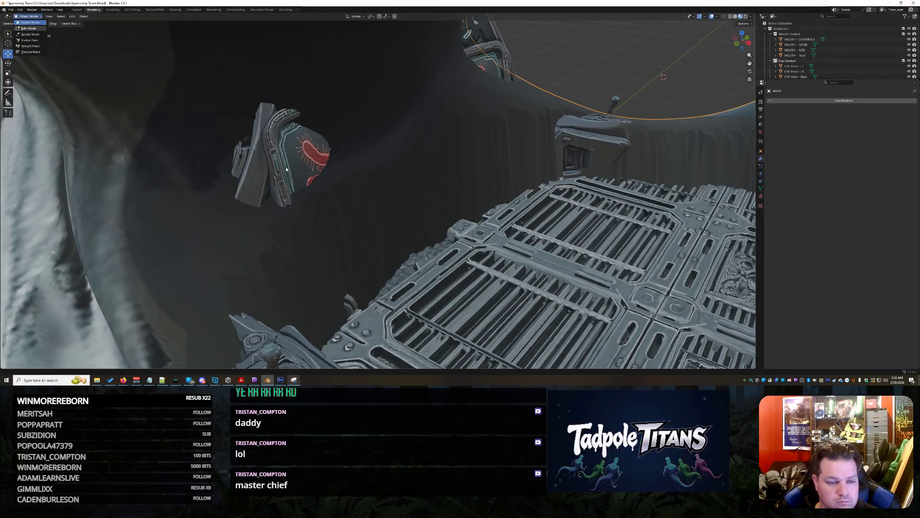
- Circle-select the spiky wall faces around the console and delete them as vertices
key("Tab")
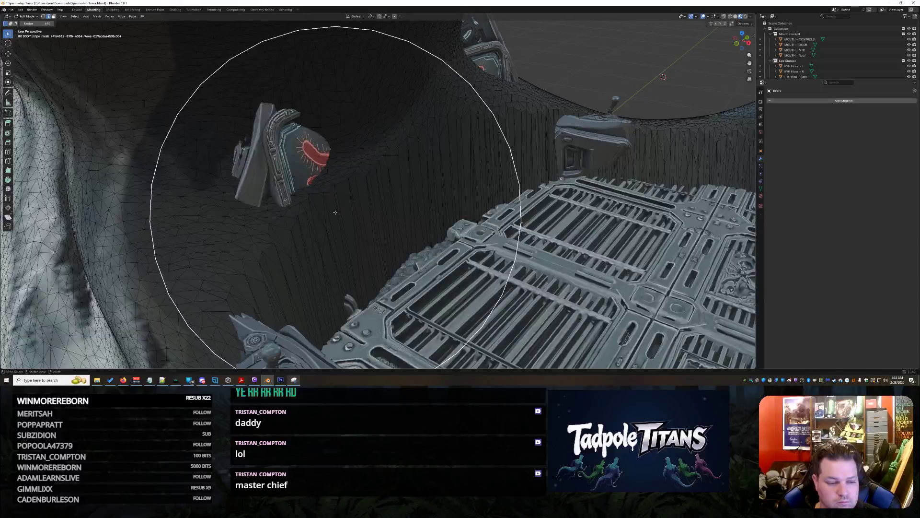
mouse_move(378, 226)
middle_mouse_down()
mouse_move(359, 202)
mouse_move(370, 237)
mouse_move(392, 171)
middle_mouse_up()
left_click_drag(392, 171, 547, 149)
middle_click_drag(546, 149, 493, 166)
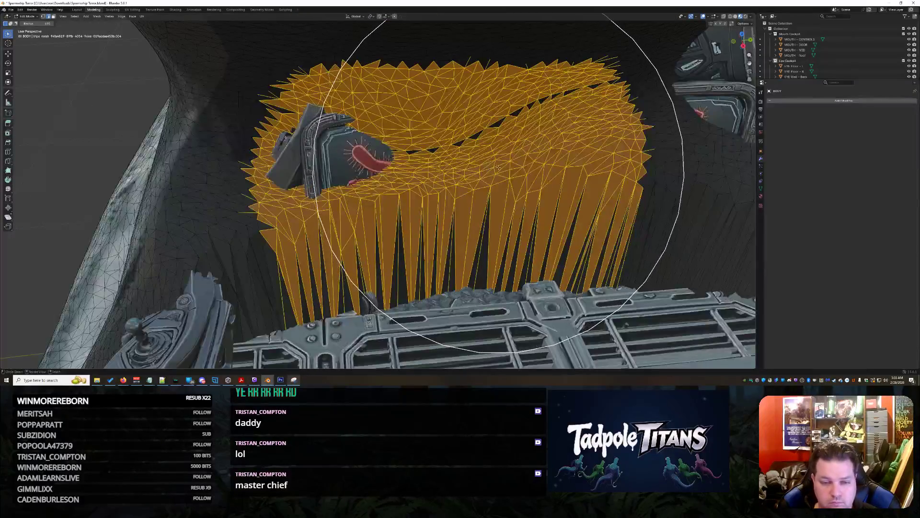
key("x")
left_click(494, 168)
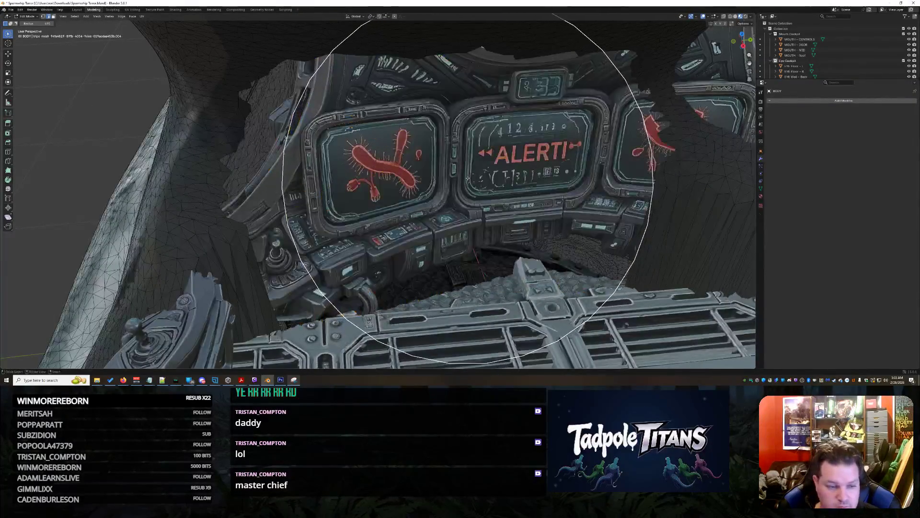
- Frame the remaining selected geometry and switch BODY into sculpt mode
mouse_move(493, 168)
middle_mouse_down()
mouse_move(439, 188)
mouse_move(381, 166)
mouse_move(472, 185)
mouse_move(563, 153)
mouse_move(525, 162)
mouse_move(523, 179)
mouse_move(478, 197)
mouse_move(412, 187)
mouse_move(432, 187)
mouse_move(452, 192)
mouse_move(339, 195)
middle_mouse_up()
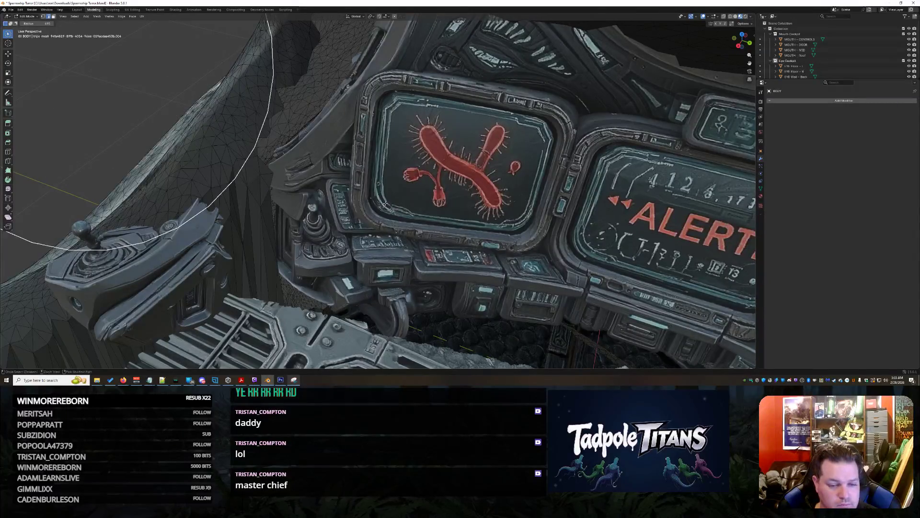
key("KP_Decimal")
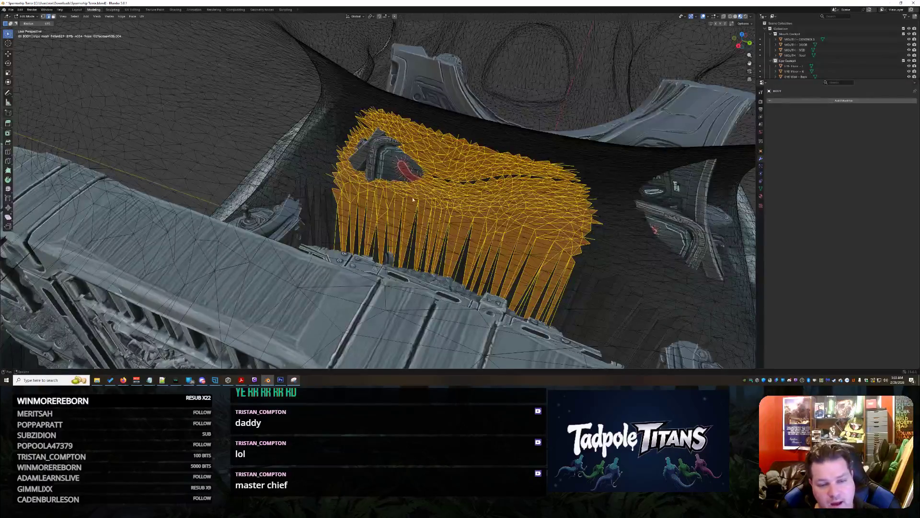
key("ctrl+Page_Down")
mouse_move(326, 206)
middle_mouse_down()
mouse_move(336, 225)
mouse_move(312, 245)
mouse_move(374, 254)
mouse_move(339, 278)
mouse_move(431, 271)
mouse_move(369, 273)
mouse_move(401, 256)
middle_mouse_up()
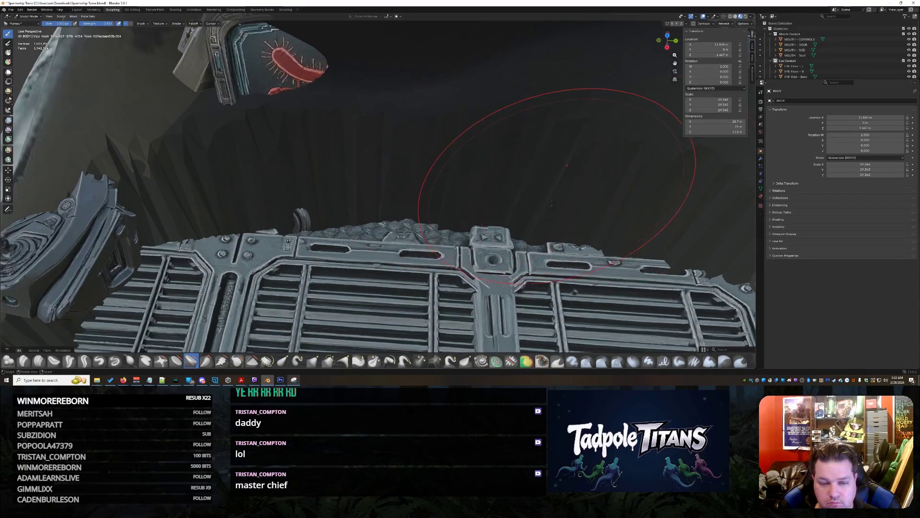
- Orbit and zoom through the hull opening to inspect the dark cavity and grille panels
scroll(839, 48, "down", 3)
mouse_move(412, 294)
middle_mouse_down()
mouse_move(487, 300)
mouse_move(378, 264)
middle_mouse_up()
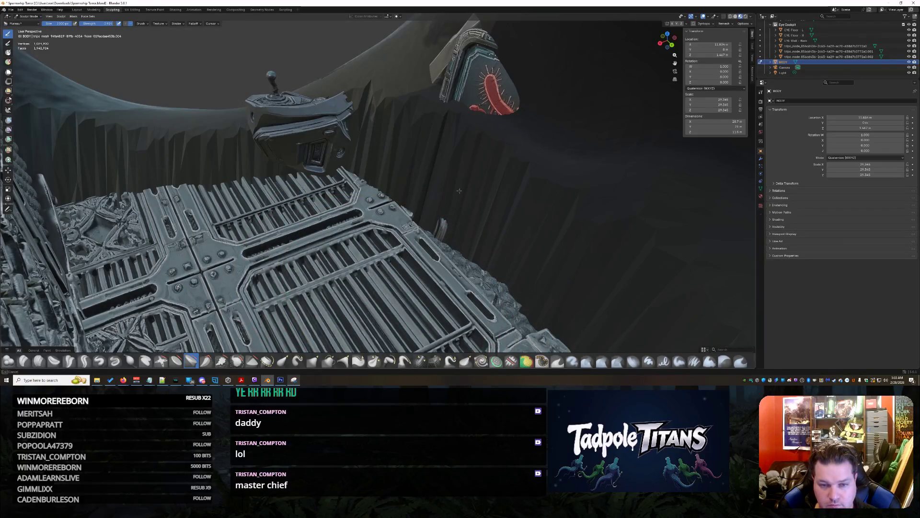
mouse_move(551, 232)
middle_mouse_down()
mouse_move(472, 190)
mouse_move(435, 265)
mouse_move(307, 139)
middle_mouse_up()
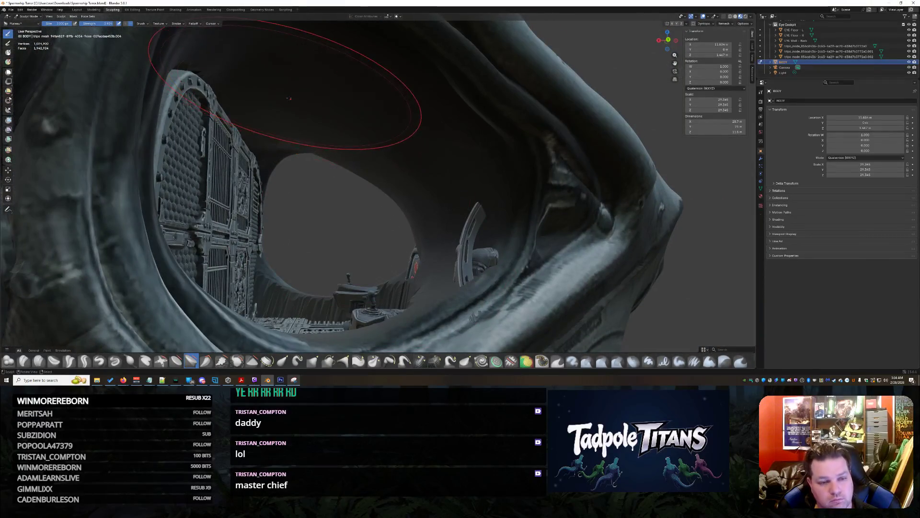
mouse_move(380, 96)
middle_mouse_down()
mouse_move(364, 136)
mouse_move(384, 144)
mouse_move(403, 131)
mouse_move(493, 246)
mouse_move(489, 268)
mouse_move(504, 266)
mouse_move(485, 264)
mouse_move(484, 174)
middle_mouse_up()
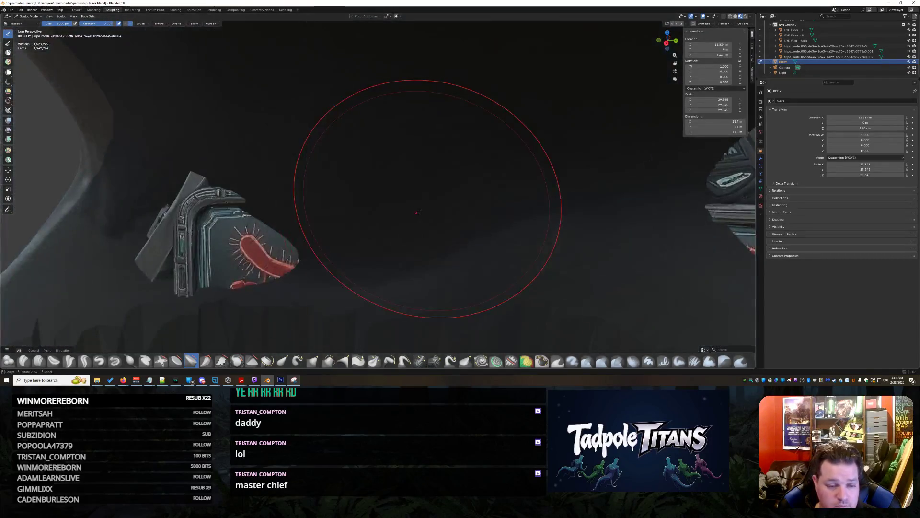
scroll(402, 216, "up", 2)
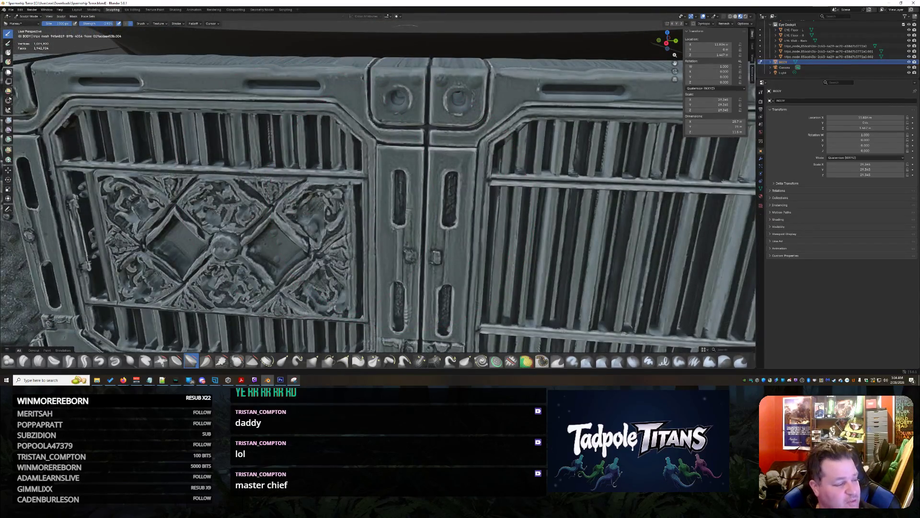
mouse_move(191, 187)
middle_mouse_down()
mouse_move(189, 235)
mouse_move(250, 187)
mouse_move(307, 226)
mouse_move(347, 220)
mouse_move(382, 185)
middle_mouse_up()
scroll(310, 225, "up", 3)
middle_click_drag(474, 173, 522, 183)
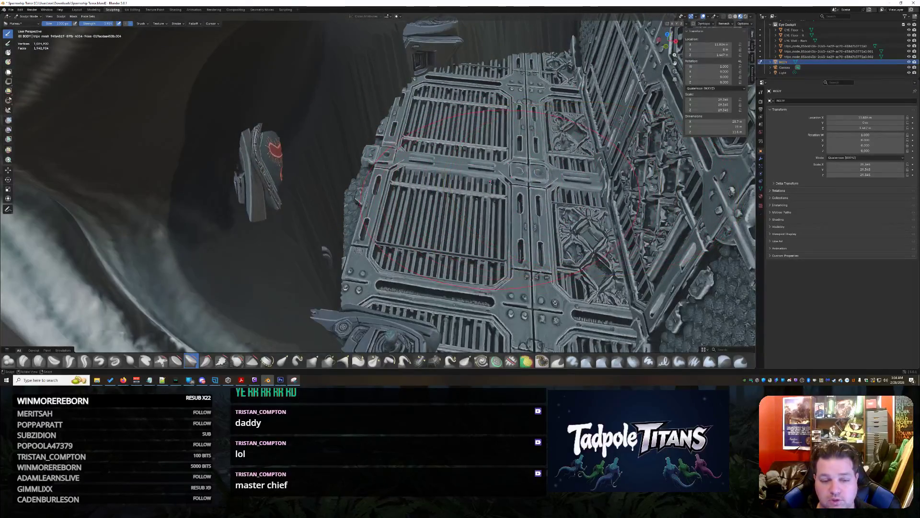
scroll(851, 51, "up", 3)
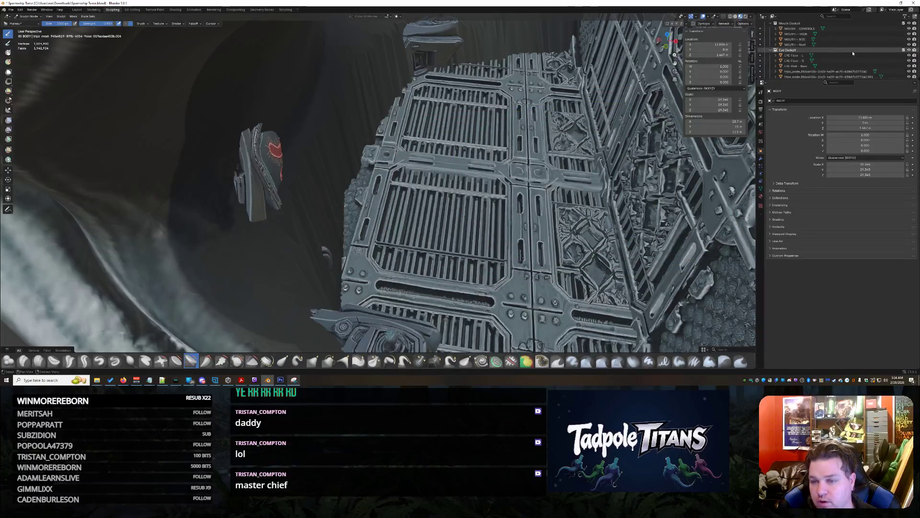
- Hide EYE Floor - L and EYE Floor - R in the Outliner, then look at the cavity floor
left_click(909, 55)
left_click(910, 61)
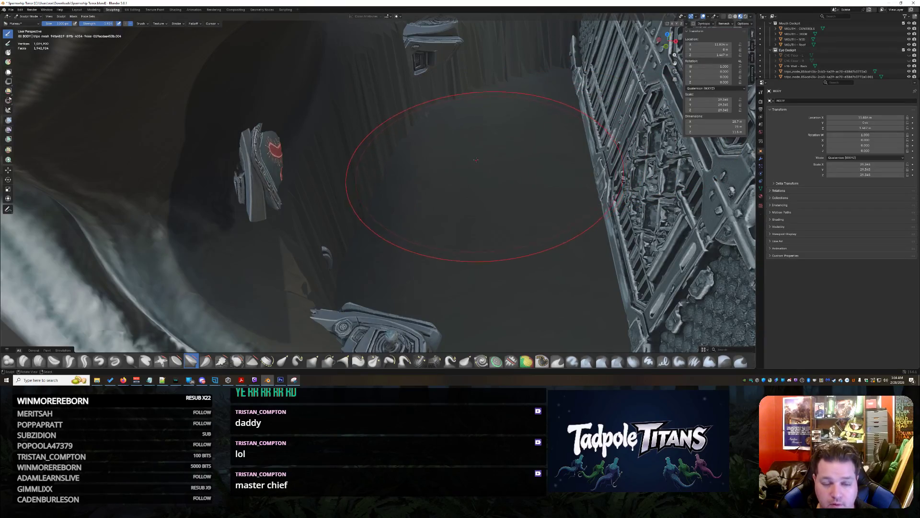
key("b")
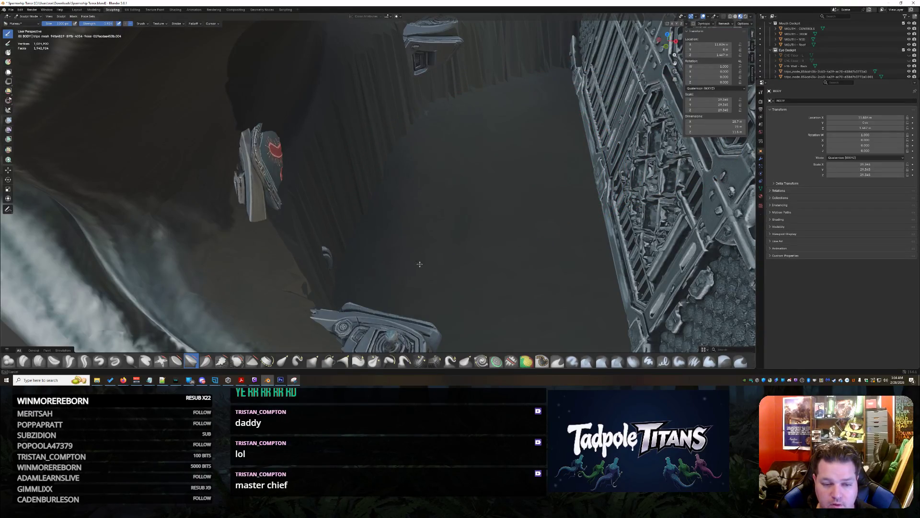
mouse_move(374, 230)
middle_mouse_down()
mouse_move(407, 202)
mouse_move(411, 231)
middle_mouse_up()
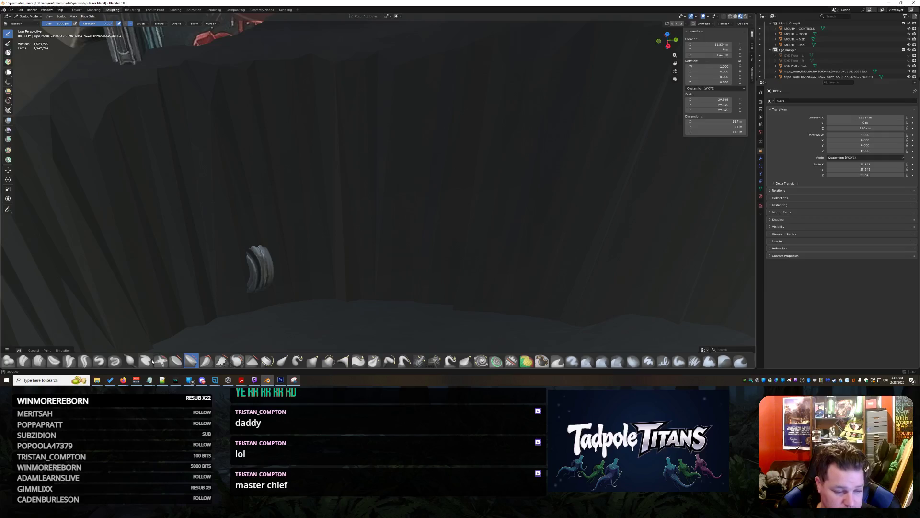
- Pinch the cavity floor with the Pinch Point Cloth brush, then orbit around the shark head
scroll(152, 361, "down", 3)
left_click(145, 360)
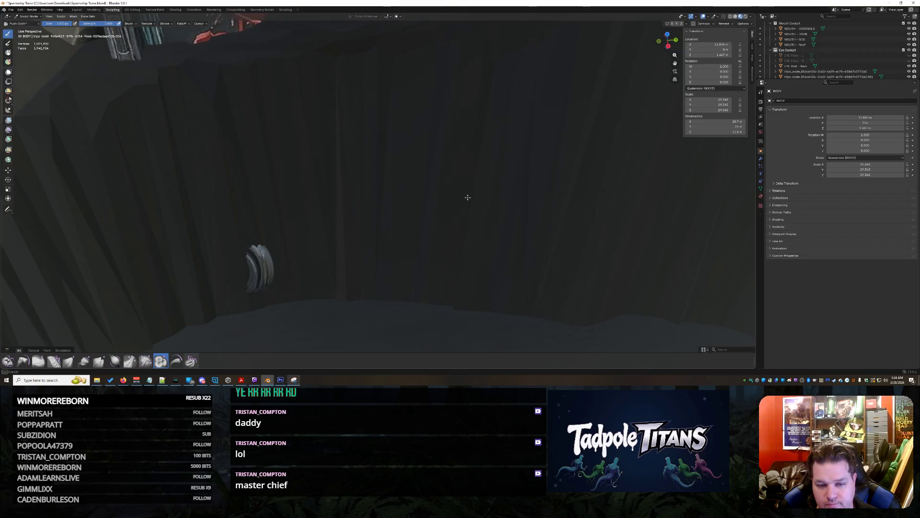
left_click_drag(569, 258, 446, 301)
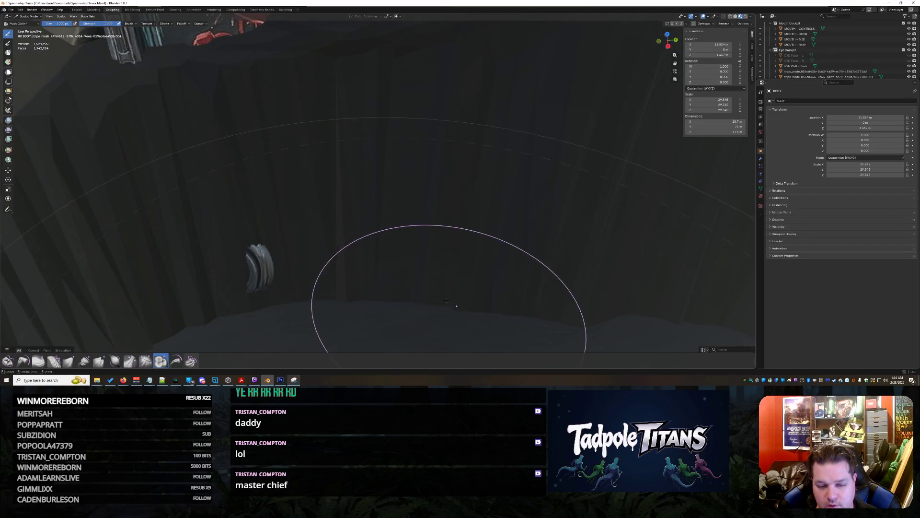
scroll(514, 204, "down", 10)
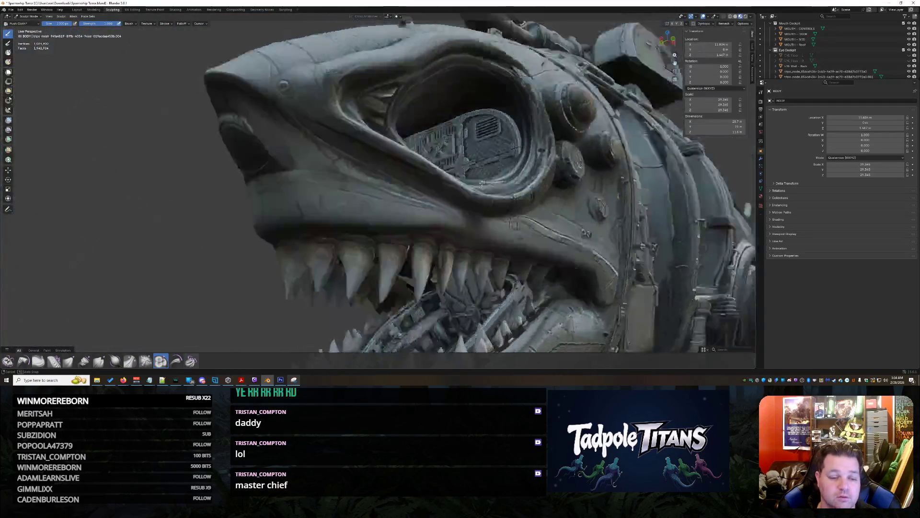
mouse_move(482, 182)
middle_mouse_down()
mouse_move(610, 200)
mouse_move(559, 131)
mouse_move(542, 125)
mouse_move(558, 71)
mouse_move(452, 246)
mouse_move(422, 216)
mouse_move(544, 170)
mouse_move(382, 221)
middle_mouse_up()
scroll(382, 222, "up", 2)
scroll(381, 221, "up", 10)
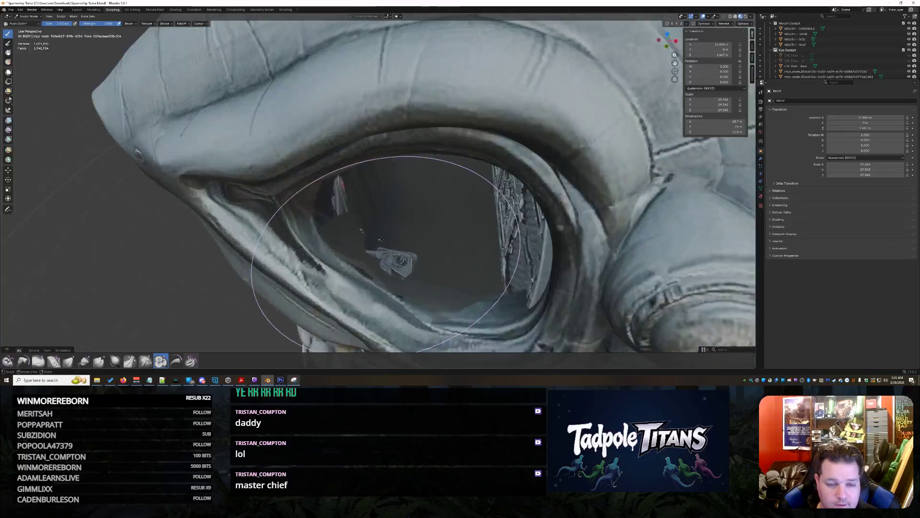
scroll(380, 237, "down", 10)
scroll(432, 246, "up", 2)
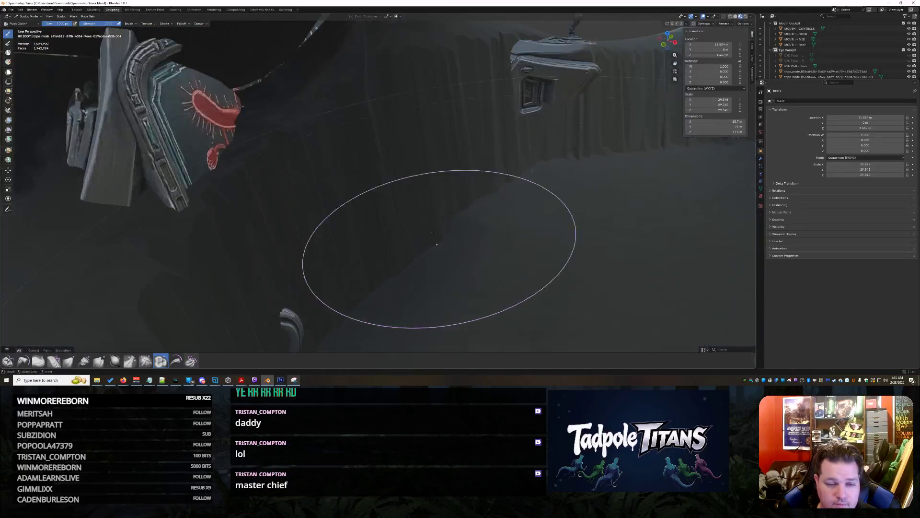
middle_click_drag(432, 247, 411, 242)
- Enable Dynamic Topology, accept the Attribute Data warning, and show All brushes again
left_click(61, 17)
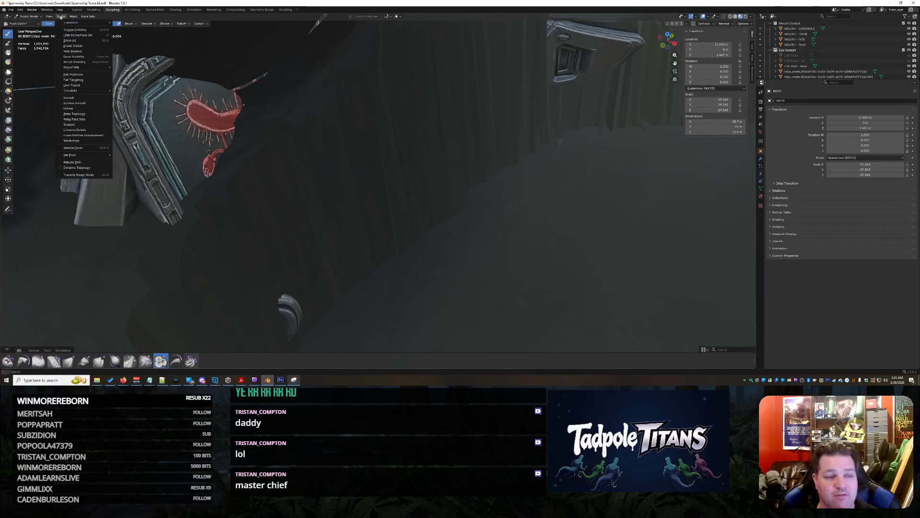
left_click(82, 168)
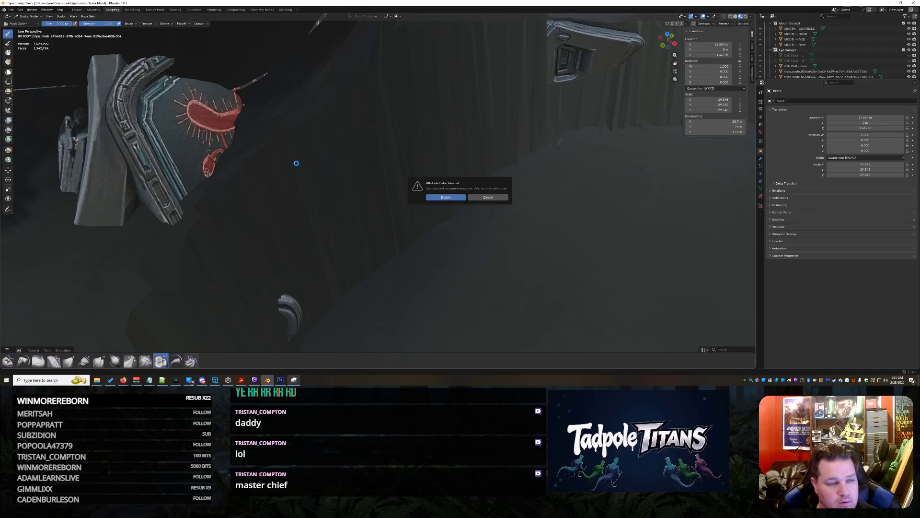
key("Return")
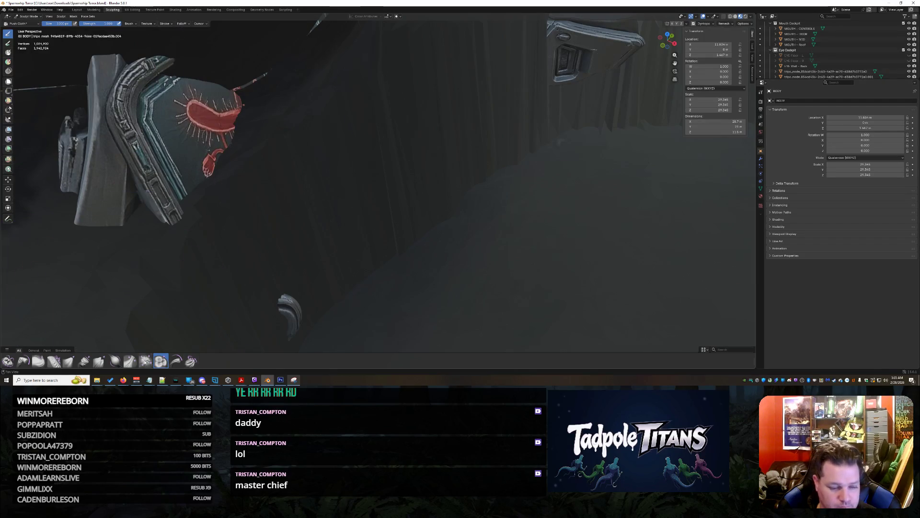
left_click(38, 350)
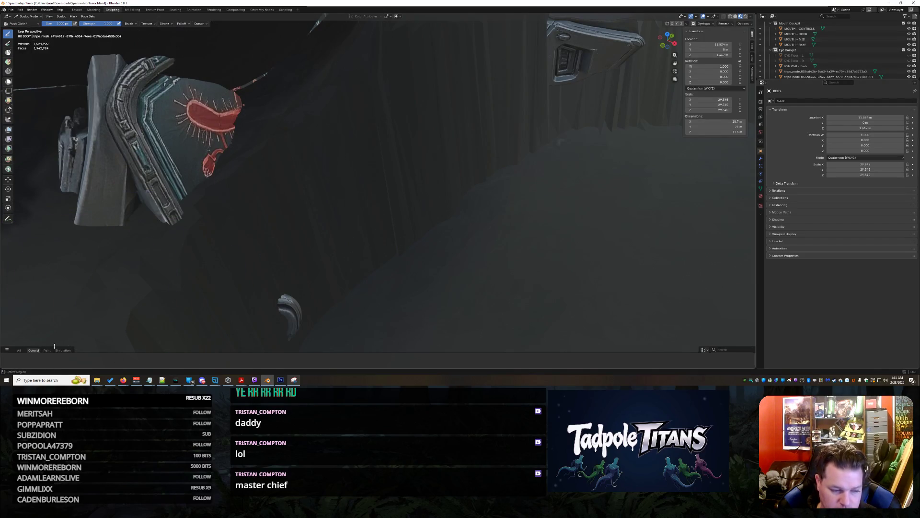
left_click(21, 352)
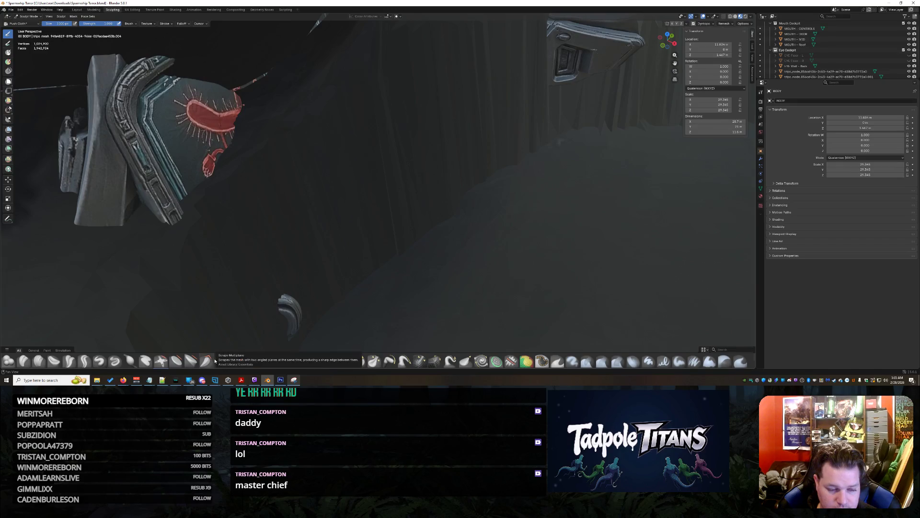
- With Scrape/Fill, flatten the cockpit floor patches and build out the console arm's upper edge
left_click(220, 362)
mouse_move(370, 288)
left_mouse_down()
mouse_move(503, 268)
mouse_move(412, 249)
mouse_move(466, 199)
mouse_move(547, 171)
left_mouse_up()
mouse_move(479, 266)
left_mouse_down()
mouse_move(455, 194)
mouse_move(335, 239)
mouse_move(287, 144)
mouse_move(216, 182)
mouse_move(257, 149)
mouse_move(310, 135)
left_mouse_up()
mouse_move(371, 194)
left_mouse_down()
mouse_move(528, 249)
mouse_move(695, 264)
mouse_move(600, 186)
left_mouse_up()
left_click_drag(313, 200, 434, 55)
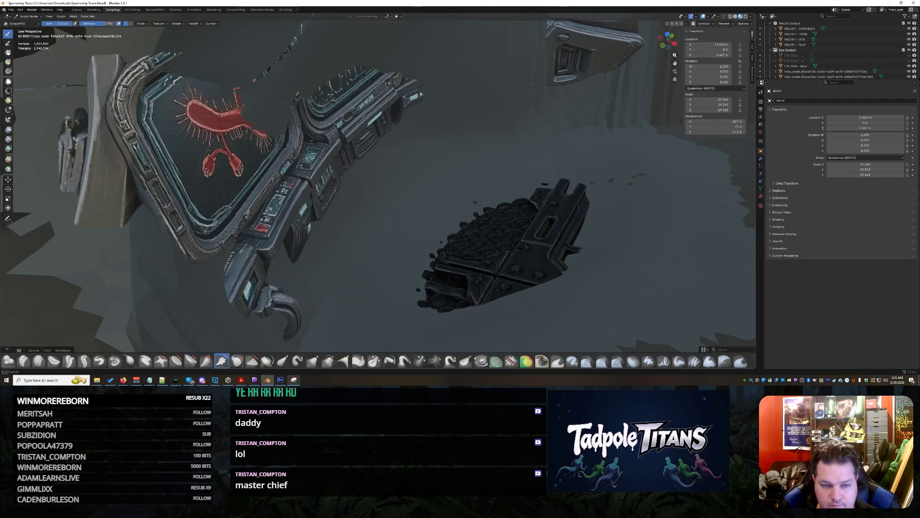
mouse_move(238, 89)
middle_mouse_down()
mouse_move(355, 111)
mouse_move(386, 225)
mouse_move(427, 230)
middle_mouse_up()
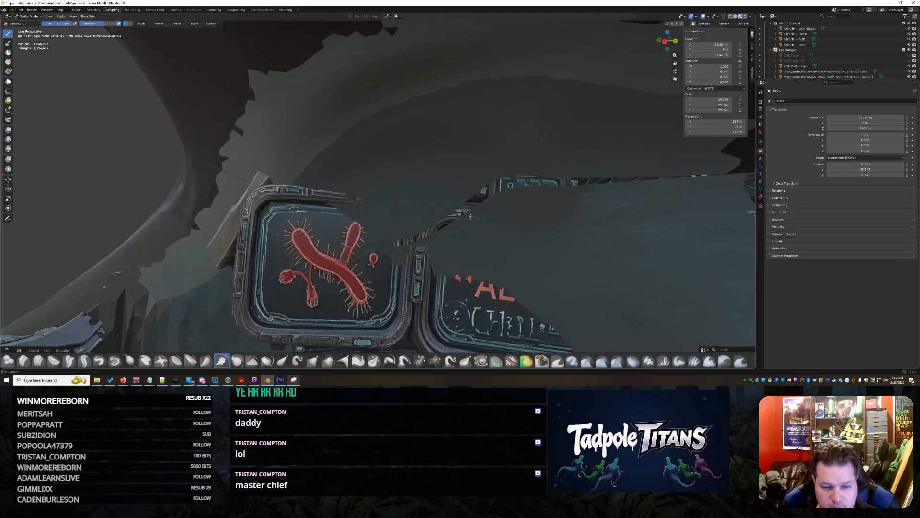
middle_click_drag(492, 226, 512, 198)
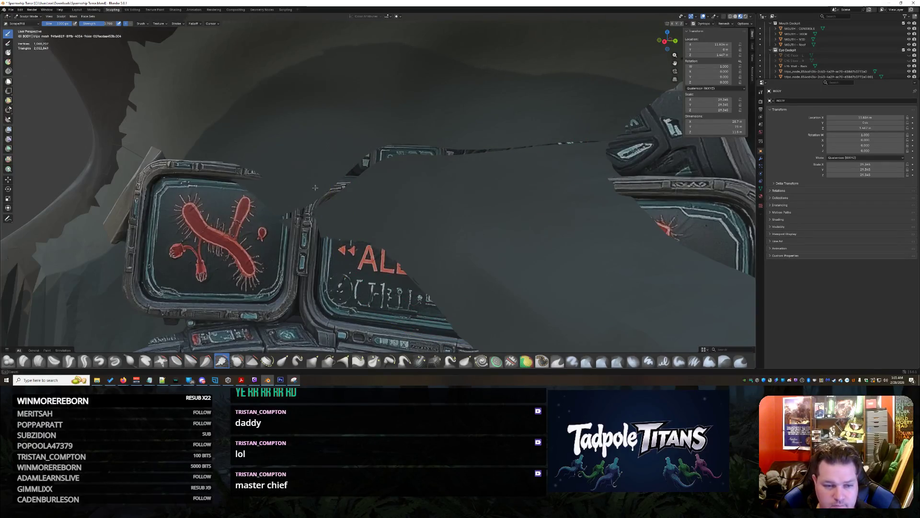
mouse_move(615, 289)
middle_mouse_down()
mouse_move(657, 295)
mouse_move(368, 185)
mouse_move(280, 213)
middle_mouse_up()
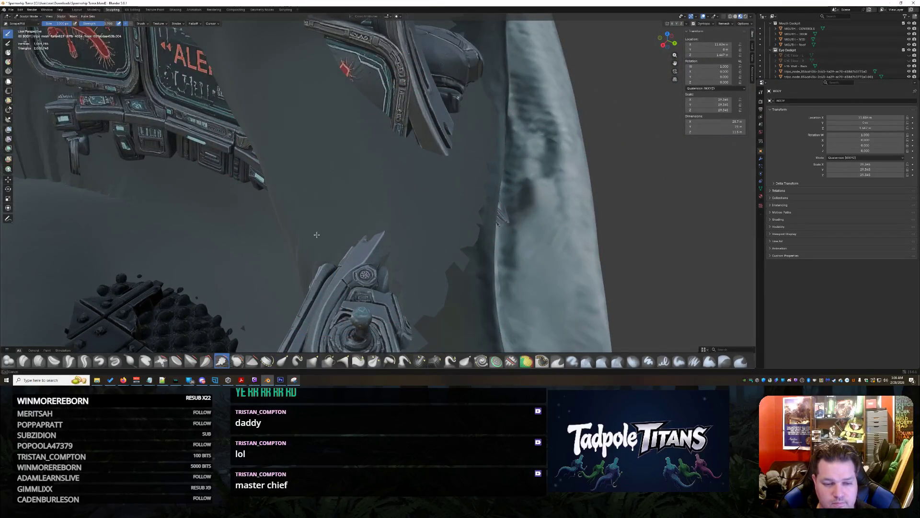
mouse_move(308, 242)
middle_mouse_down()
mouse_move(377, 176)
mouse_move(397, 204)
middle_mouse_up()
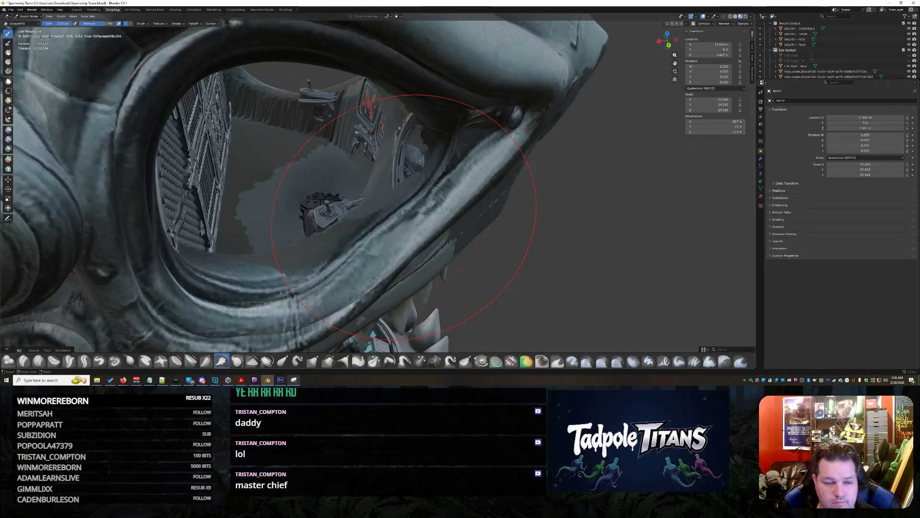
- Fill and smooth the patchy cockpit floor through the eye opening
left_click_drag(363, 197, 375, 189)
left_click(375, 189)
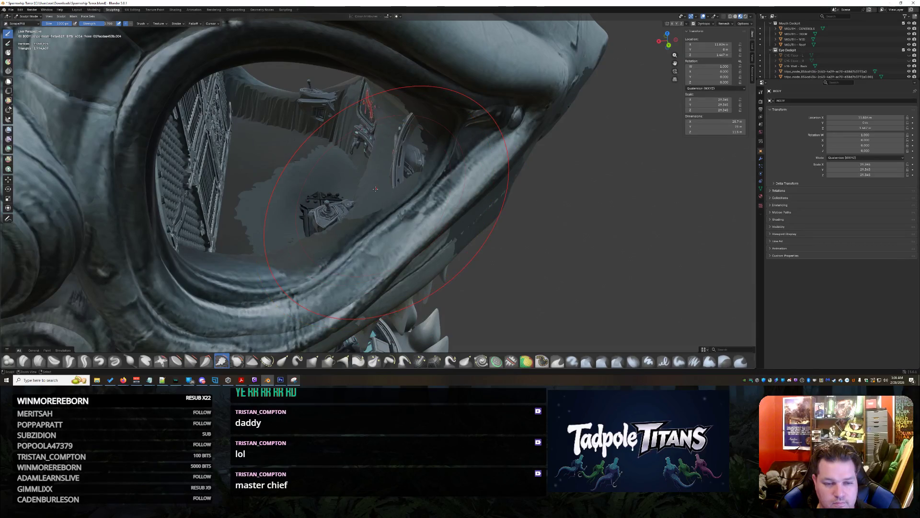
left_click(375, 189)
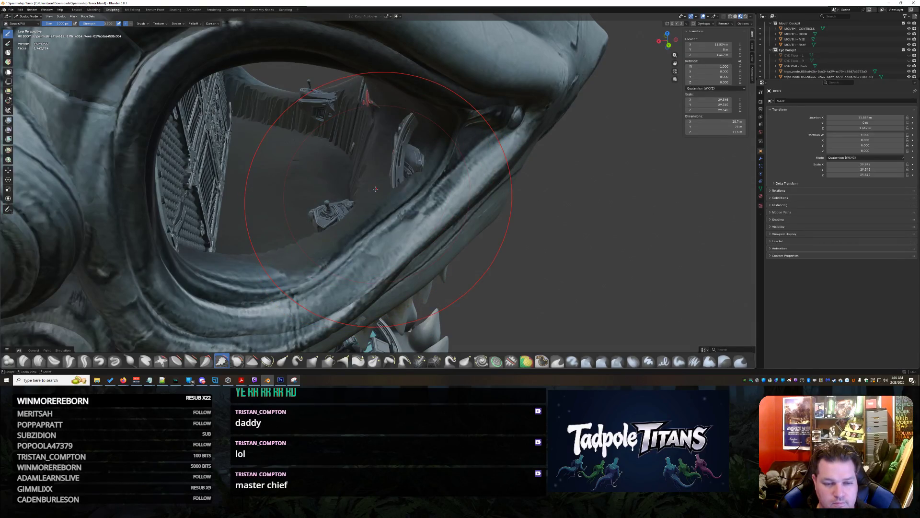
middle_click_drag(434, 183, 481, 245)
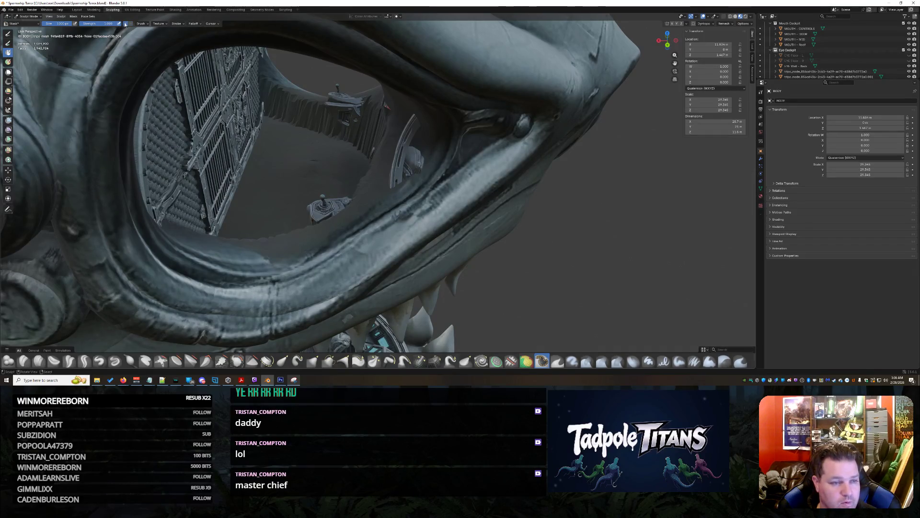
- Mask the lower, left, upper and front portions of the eye rim
mouse_move(96, 220)
left_mouse_down()
mouse_move(216, 306)
mouse_move(422, 221)
mouse_move(548, 139)
left_mouse_up()
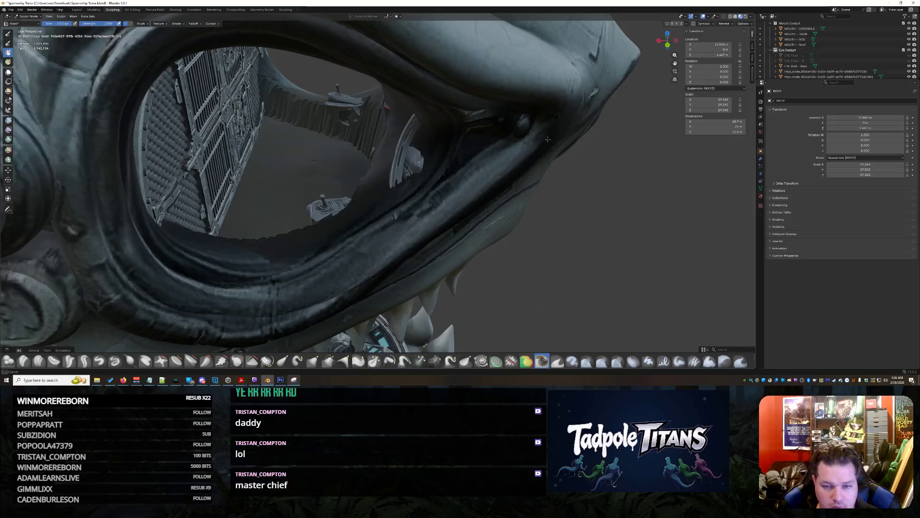
middle_click_drag(548, 139, 552, 216)
scroll(552, 220, "down", 3)
mouse_move(220, 268)
left_mouse_down()
mouse_move(144, 216)
mouse_move(153, 72)
mouse_move(355, 53)
mouse_move(476, 81)
left_mouse_up()
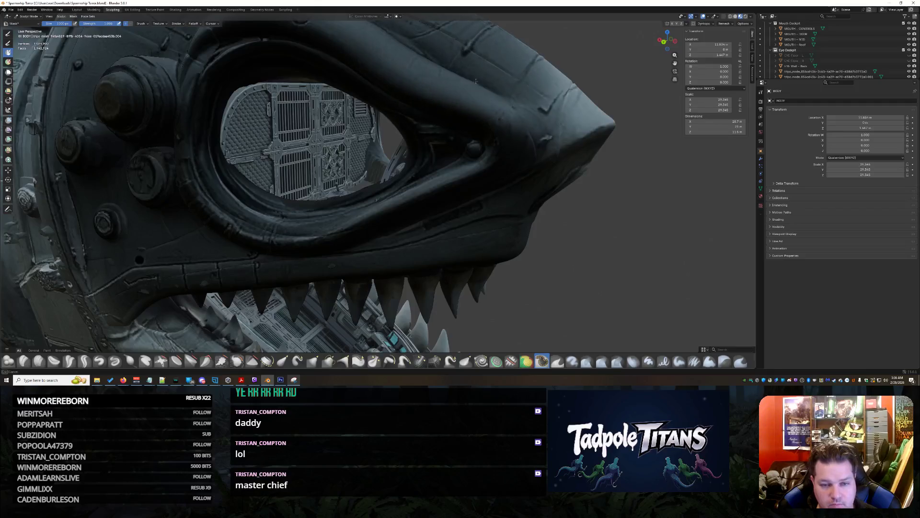
mouse_move(476, 81)
middle_mouse_down()
mouse_move(412, 191)
mouse_move(488, 234)
mouse_move(267, 226)
middle_mouse_up()
mouse_move(267, 226)
left_mouse_down()
mouse_move(432, 312)
mouse_move(647, 263)
mouse_move(304, 31)
left_mouse_up()
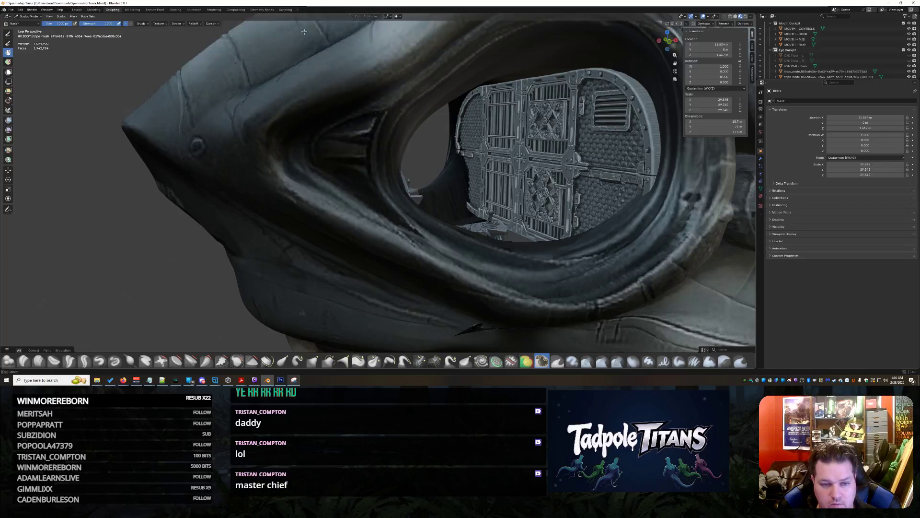
- Mask the upper head, side, jaw, lower head and upper-left areas of the shark head
scroll(304, 31, "down", 5)
mouse_move(346, 96)
left_mouse_down()
mouse_move(383, 106)
mouse_move(455, 86)
mouse_move(578, 140)
mouse_move(599, 312)
left_mouse_up()
middle_click_drag(599, 312, 479, 288)
mouse_move(479, 191)
left_mouse_down()
mouse_move(455, 264)
mouse_move(529, 329)
left_mouse_up()
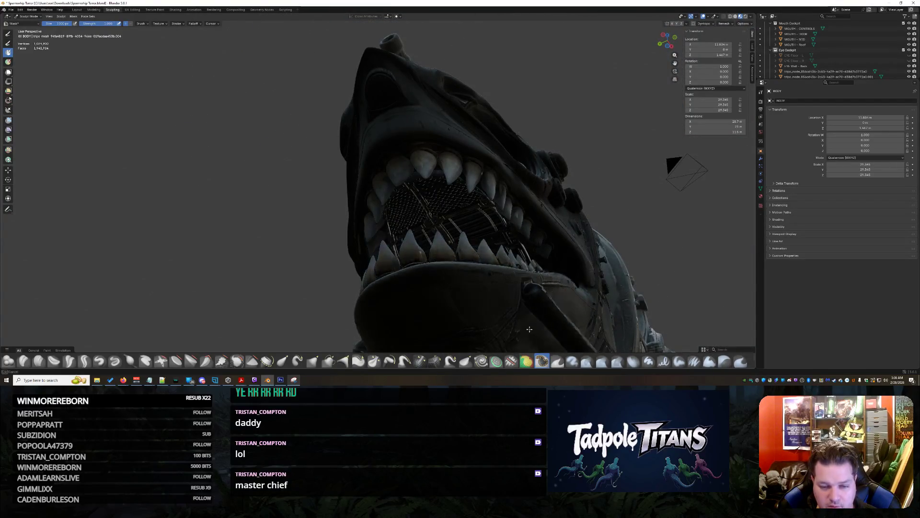
mouse_move(463, 349)
middle_mouse_down()
mouse_move(335, 288)
mouse_move(312, 297)
middle_mouse_up()
mouse_move(311, 297)
left_mouse_down()
mouse_move(216, 268)
mouse_move(185, 235)
mouse_move(247, 72)
left_mouse_up()
scroll(184, 234, "up", 3)
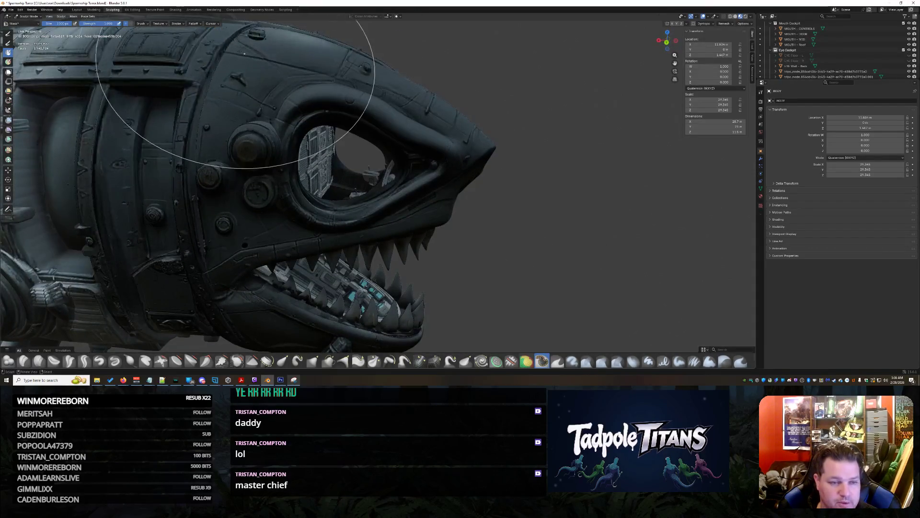
middle_click_drag(247, 72, 189, 82)
mouse_move(482, 99)
middle_mouse_down()
mouse_move(407, 158)
mouse_move(339, 185)
middle_mouse_up()
scroll(339, 185, "up", 5)
mouse_move(387, 204)
middle_mouse_down()
mouse_move(281, 185)
mouse_move(407, 163)
mouse_move(390, 174)
mouse_move(309, 154)
mouse_move(316, 174)
middle_mouse_up()
scroll(422, 154, "up", 4)
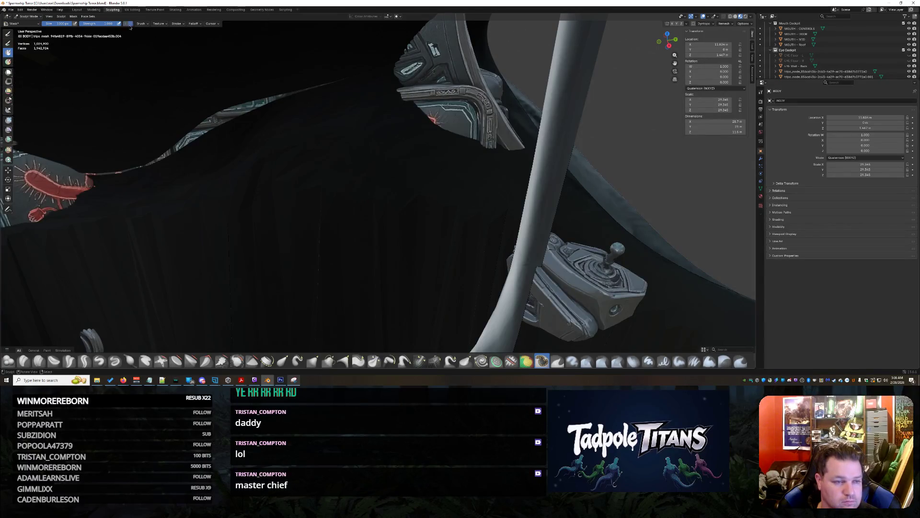
- Sculpt the dark draped wall, raising the right-side floor and the bulge's top edge
mouse_move(189, 123)
left_mouse_down()
mouse_move(312, 182)
mouse_move(373, 235)
left_mouse_up()
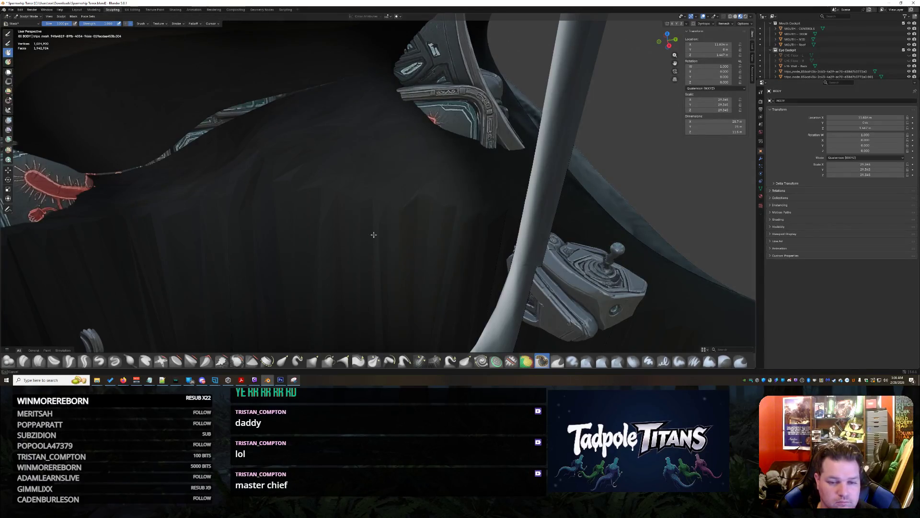
mouse_move(226, 73)
middle_mouse_down()
mouse_move(204, 191)
mouse_move(424, 184)
middle_mouse_up()
middle_click_drag(431, 127, 345, 79)
mouse_move(615, 296)
middle_mouse_down()
mouse_move(411, 246)
mouse_move(436, 249)
mouse_move(394, 261)
mouse_move(366, 257)
mouse_move(509, 303)
mouse_move(502, 304)
mouse_move(456, 181)
mouse_move(476, 188)
mouse_move(518, 240)
mouse_move(447, 267)
mouse_move(393, 195)
mouse_move(414, 192)
mouse_move(427, 251)
mouse_move(378, 260)
mouse_move(362, 247)
middle_mouse_up()
mouse_move(281, 215)
middle_mouse_down()
mouse_move(314, 215)
mouse_move(267, 232)
middle_mouse_up()
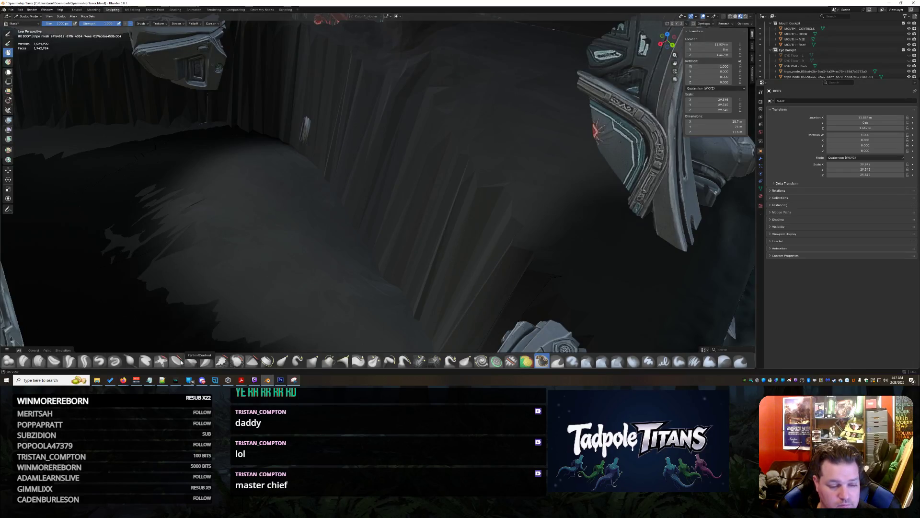
middle_click_drag(307, 250, 294, 229)
mouse_move(445, 178)
left_mouse_down()
mouse_move(374, 169)
mouse_move(180, 239)
mouse_move(286, 200)
left_mouse_up()
left_click_drag(359, 81, 375, 157)
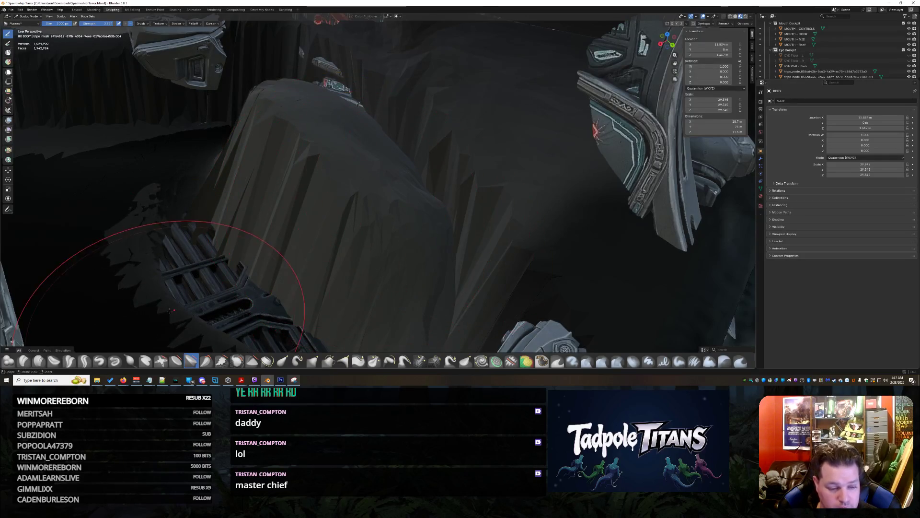
- Switch to the Smooth brush and smooth away the sharp spikes on the dark surface
left_click(237, 360)
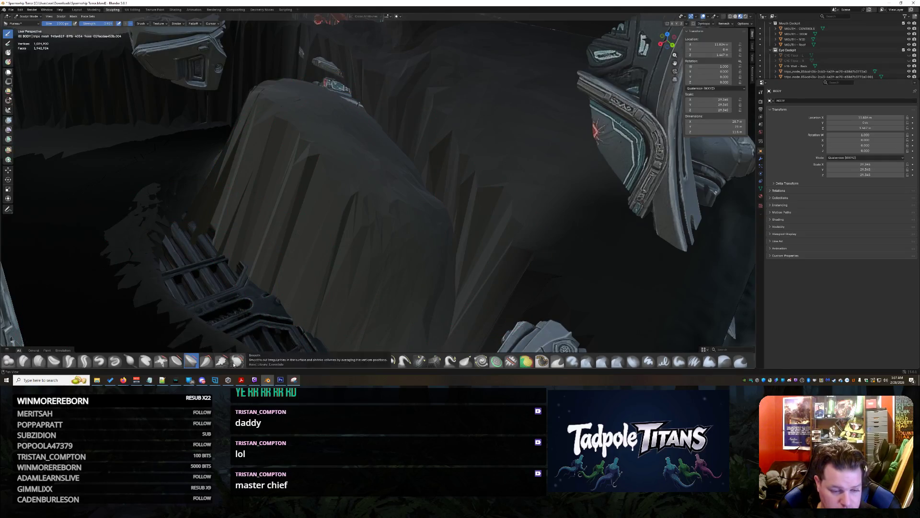
mouse_move(343, 199)
left_mouse_down()
mouse_move(339, 144)
mouse_move(230, 167)
mouse_move(275, 200)
mouse_move(235, 153)
left_mouse_up()
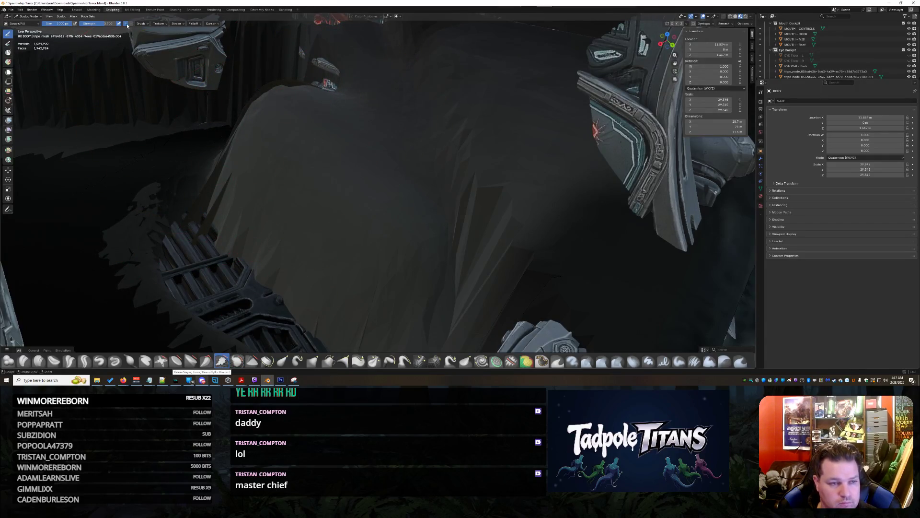
left_click_drag(232, 149, 326, 80)
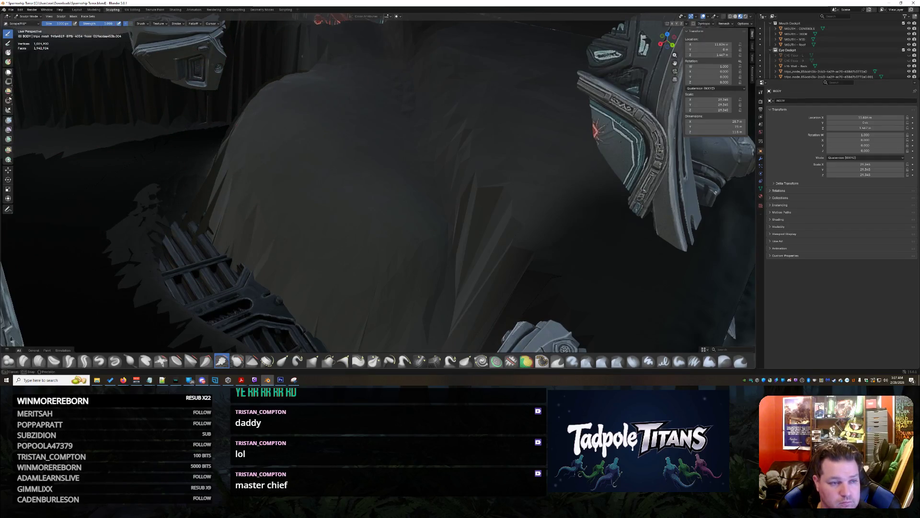
- Scrape the surface back off the ALERT screens and reshape the floor toward the grate
mouse_move(358, 173)
left_mouse_down()
mouse_move(432, 217)
mouse_move(474, 144)
mouse_move(356, 122)
mouse_move(384, 76)
mouse_move(364, 43)
mouse_move(240, 158)
mouse_move(298, 144)
mouse_move(297, 298)
mouse_move(364, 326)
mouse_move(259, 124)
mouse_move(286, 168)
mouse_move(268, 144)
mouse_move(330, 172)
mouse_move(307, 197)
left_mouse_up()
mouse_move(307, 197)
middle_mouse_down()
mouse_move(341, 209)
mouse_move(312, 278)
middle_mouse_up()
mouse_move(311, 278)
left_mouse_down()
mouse_move(142, 247)
mouse_move(268, 240)
mouse_move(226, 86)
mouse_move(201, 42)
left_mouse_up()
mouse_move(308, 74)
middle_mouse_down()
mouse_move(223, 55)
mouse_move(209, 77)
middle_mouse_up()
left_click_drag(408, 144, 528, 106)
mouse_move(527, 105)
middle_mouse_down()
mouse_move(599, 159)
mouse_move(649, 224)
mouse_move(509, 285)
middle_mouse_up()
mouse_move(383, 278)
left_mouse_down()
mouse_move(364, 288)
mouse_move(287, 249)
mouse_move(147, 316)
mouse_move(331, 233)
left_mouse_up()
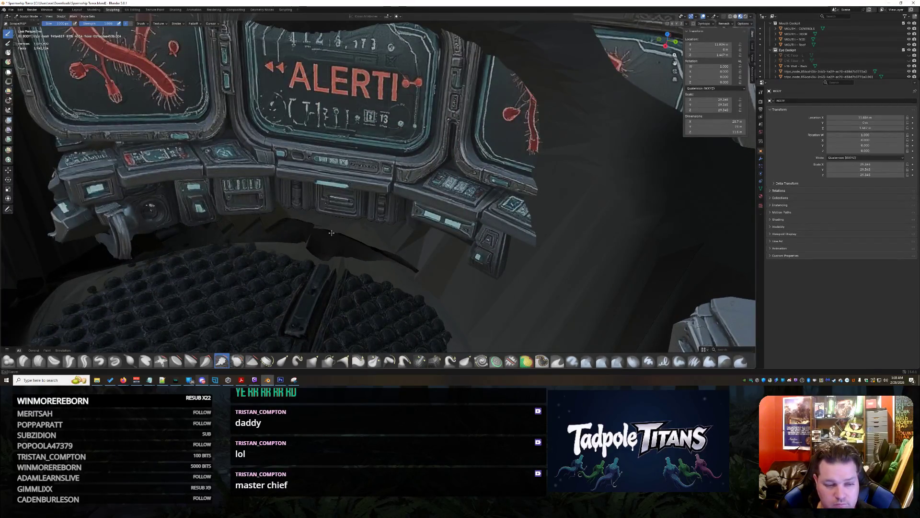
- Reshape the floor beneath the dashboard screens and sculpt across the upper-right screen
middle_click_drag(401, 273, 555, 281)
mouse_move(479, 316)
left_mouse_down()
mouse_move(460, 297)
mouse_move(555, 282)
mouse_move(371, 224)
left_mouse_up()
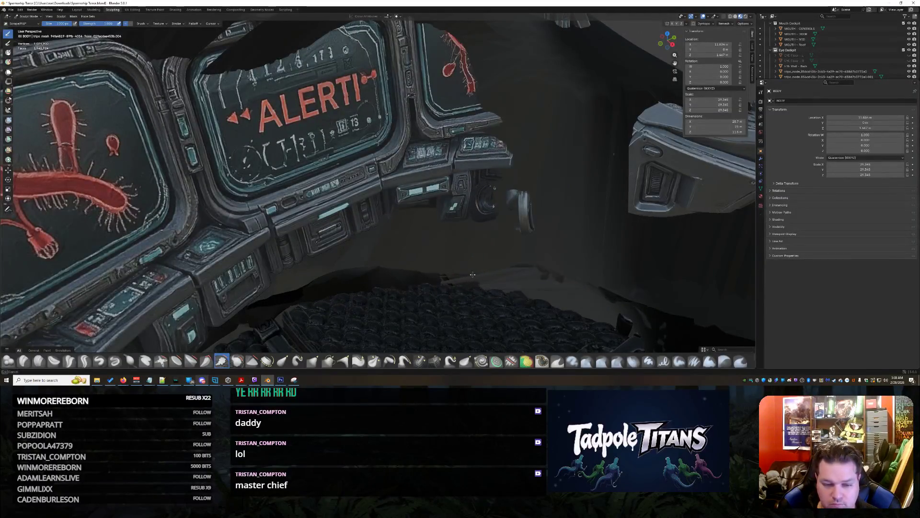
left_click_drag(473, 274, 572, 298)
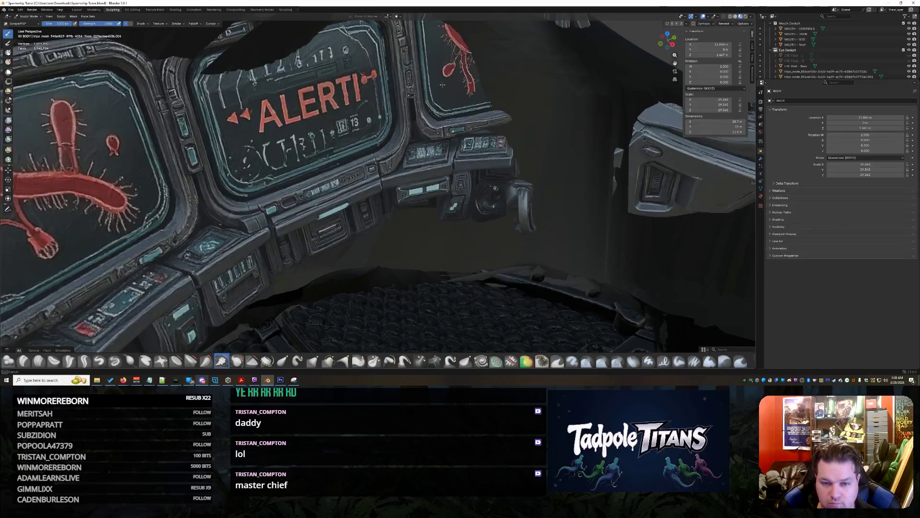
left_click_drag(442, 85, 492, 86)
middle_click_drag(552, 123, 240, 163)
middle_click_drag(135, 171, 168, 123)
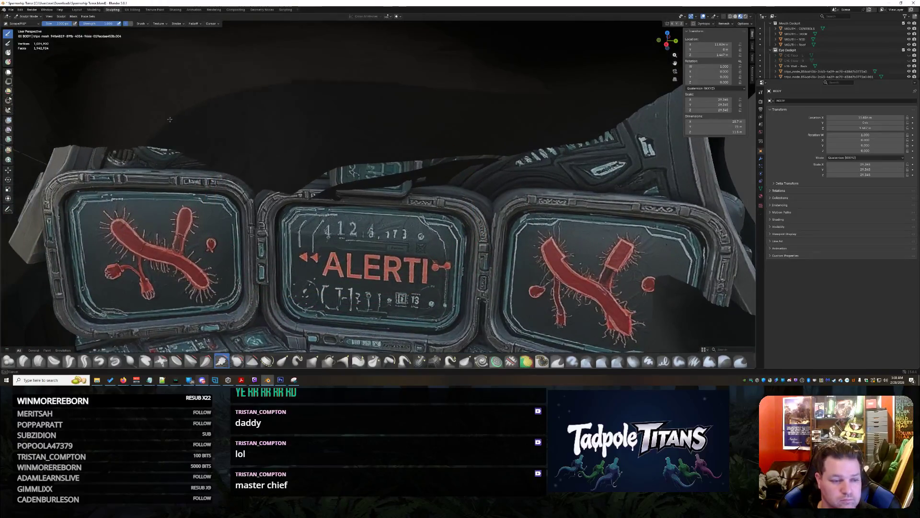
- Fill and raise the console's top edge along its length, around the top-centre display
left_click_drag(170, 120, 306, 150)
mouse_move(368, 167)
left_mouse_down()
mouse_move(422, 163)
mouse_move(96, 144)
mouse_move(446, 108)
mouse_move(164, 127)
left_mouse_up()
left_click_drag(85, 131, 488, 150)
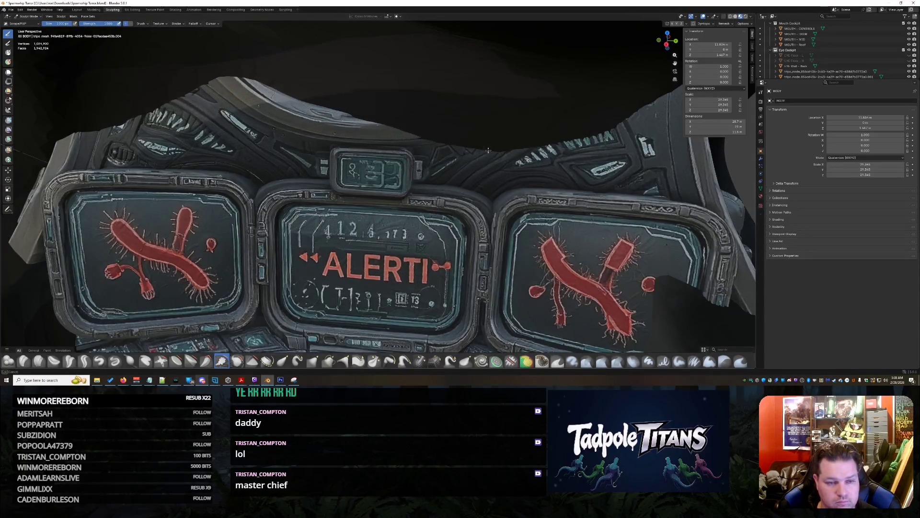
middle_click_drag(619, 112, 555, 101)
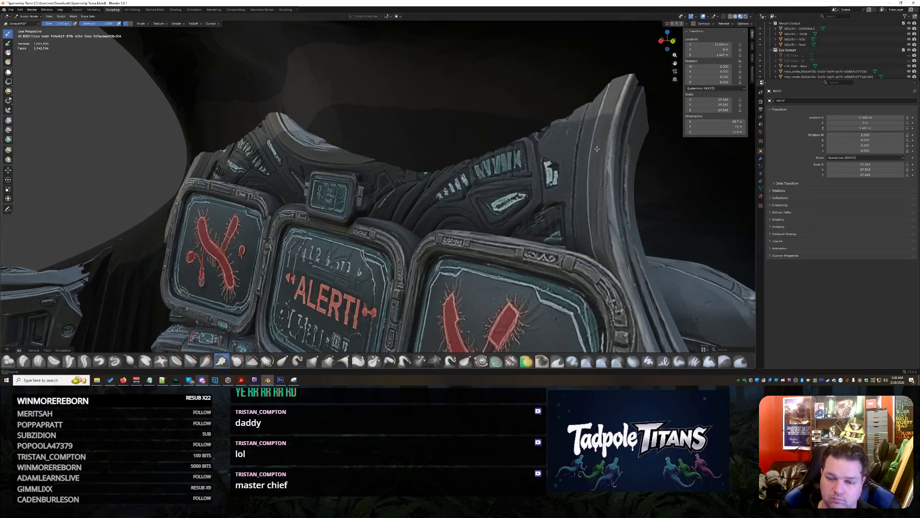
left_click_drag(532, 117, 509, 133)
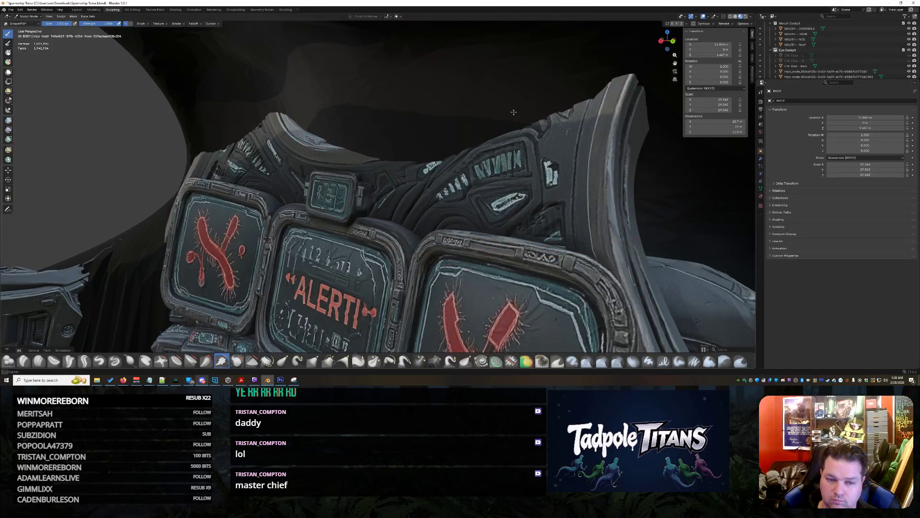
middle_click_drag(424, 163, 308, 201)
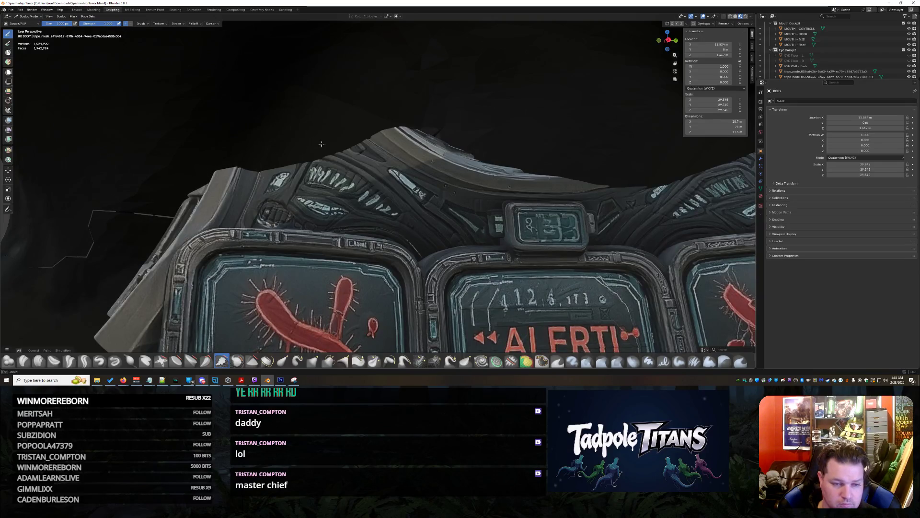
mouse_move(536, 194)
middle_mouse_down()
mouse_move(422, 154)
mouse_move(370, 174)
middle_mouse_up()
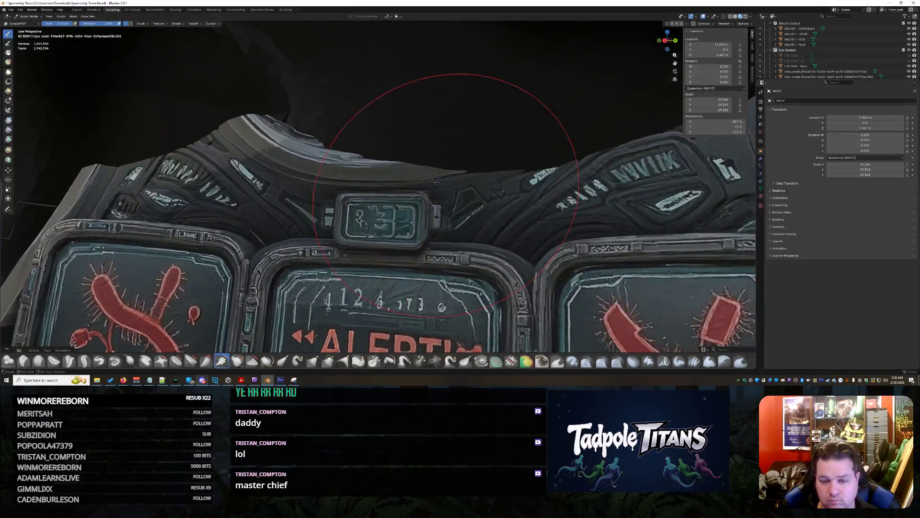
middle_click_drag(574, 139, 449, 173)
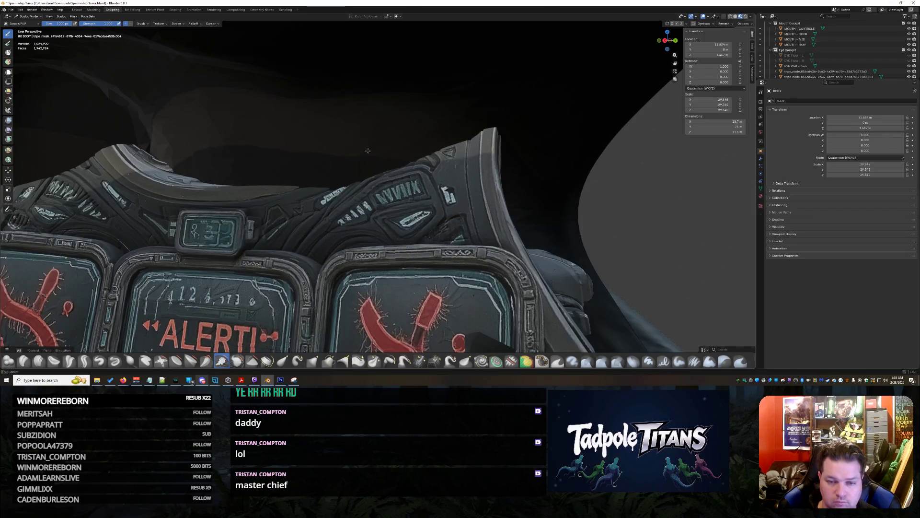
- Raise and smooth the rim above the right screen and build up the upper-left shoulder
left_click_drag(303, 151, 326, 153)
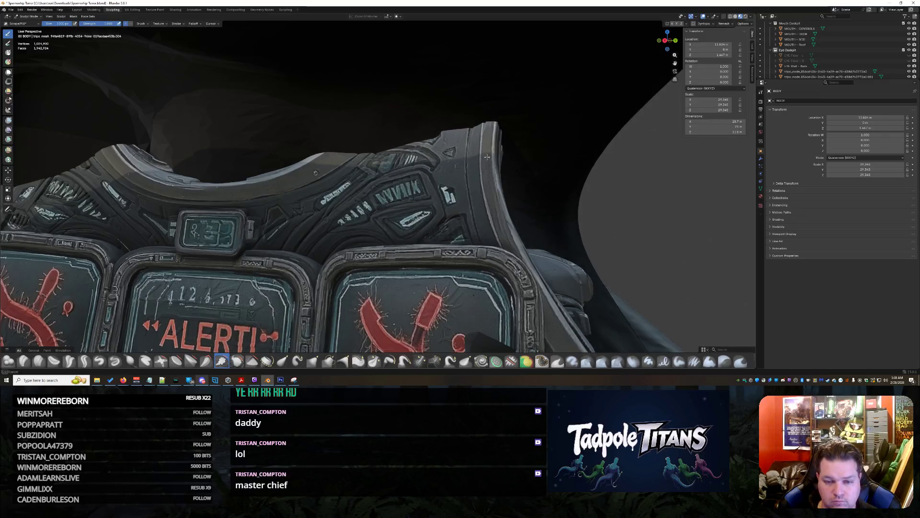
left_click_drag(506, 164, 422, 149)
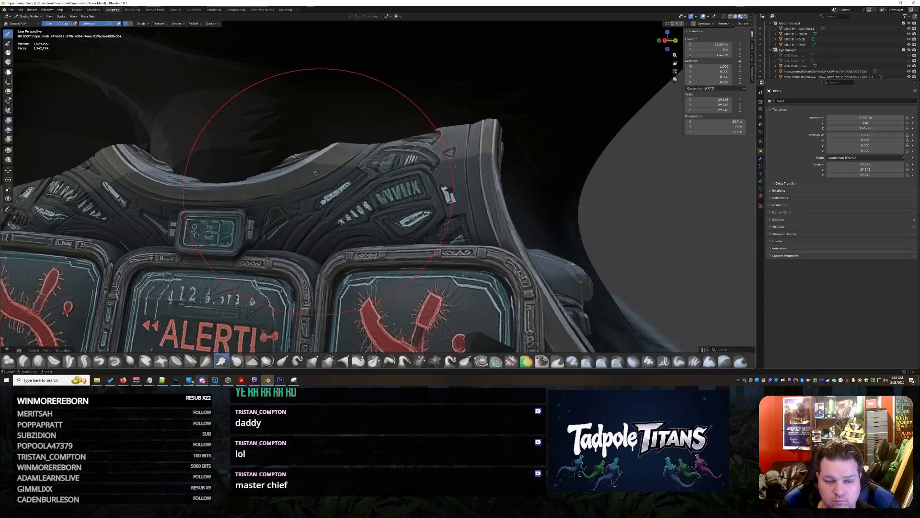
middle_click_drag(388, 139, 292, 149)
left_click_drag(374, 139, 460, 114)
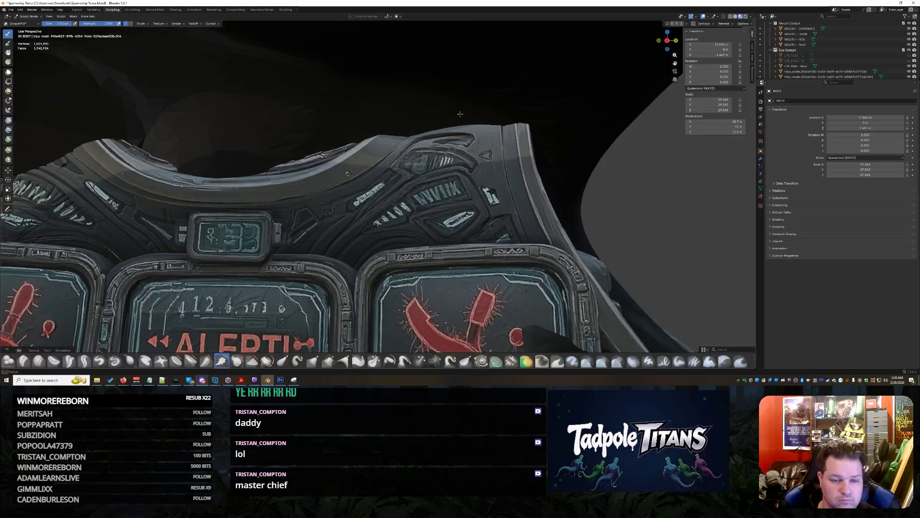
middle_click_drag(509, 116, 255, 118)
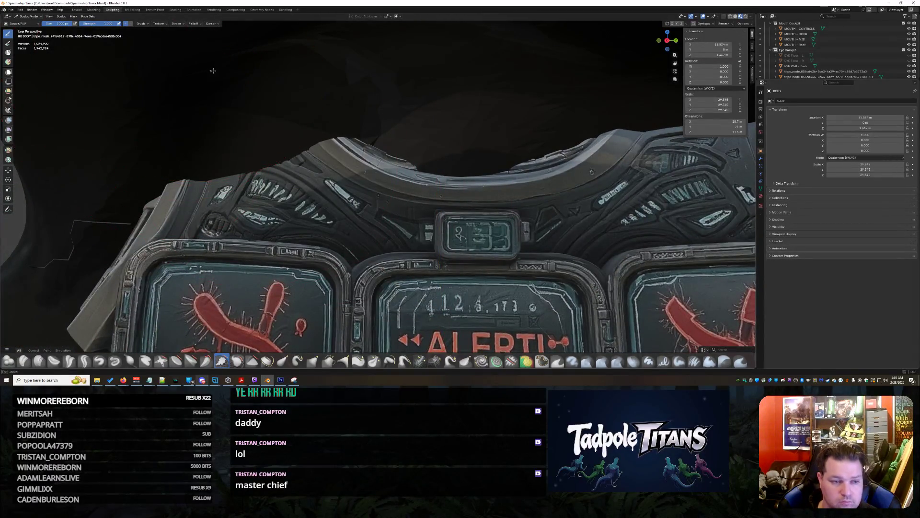
mouse_move(173, 173)
left_mouse_down()
mouse_move(336, 134)
mouse_move(182, 168)
mouse_move(311, 120)
mouse_move(167, 158)
left_mouse_up()
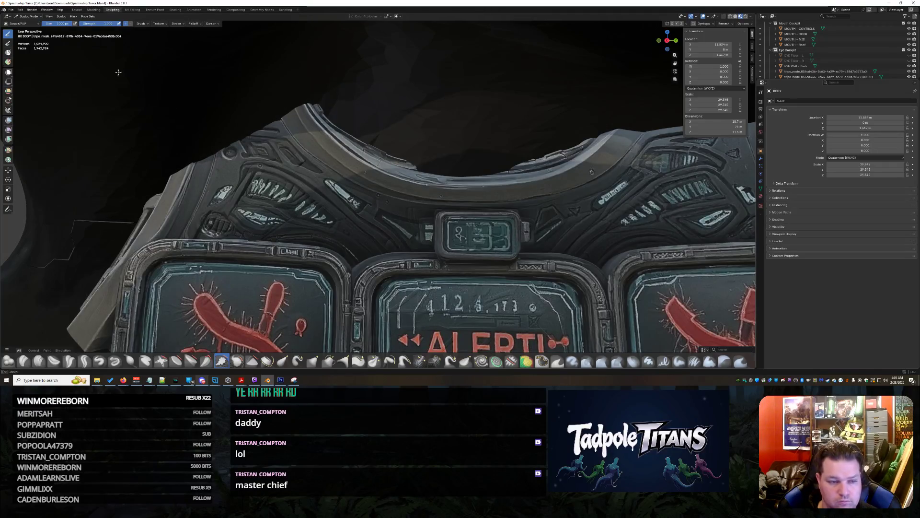
middle_click_drag(213, 40, 225, 153)
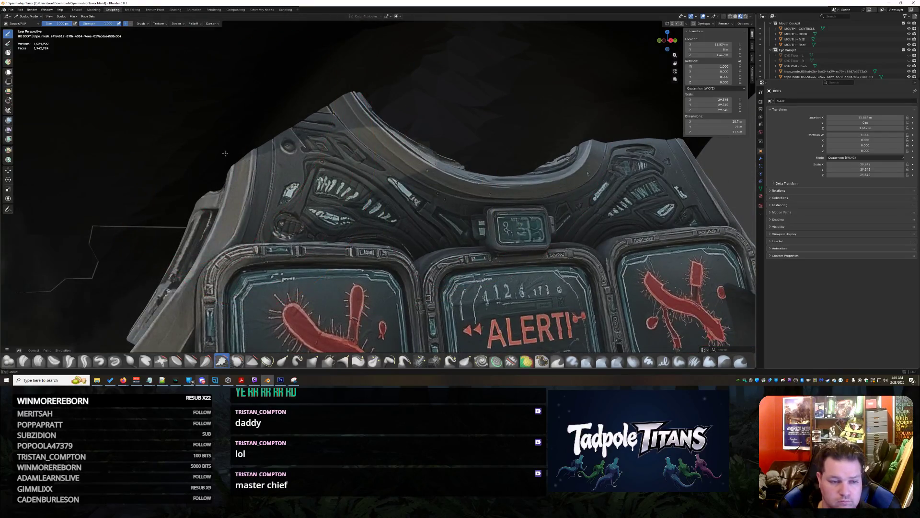
mouse_move(391, 71)
middle_mouse_down()
mouse_move(376, 144)
mouse_move(405, 148)
mouse_move(393, 143)
middle_mouse_up()
- Switch to the Blob brush and bulge out the rim's top-left ridge and lower-left edge
left_click(8, 361)
mouse_move(310, 105)
left_mouse_down()
mouse_move(307, 120)
mouse_move(422, 158)
left_mouse_up()
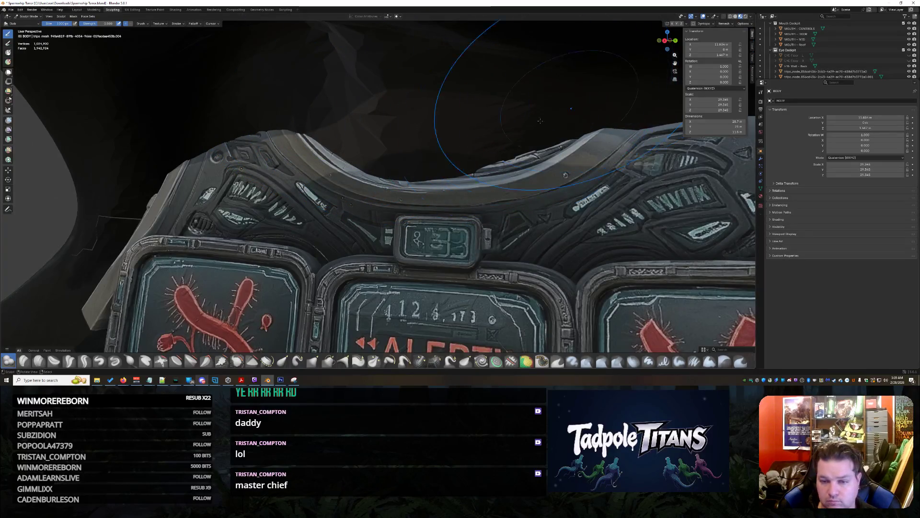
mouse_move(280, 113)
middle_mouse_down()
mouse_move(338, 208)
mouse_move(249, 163)
middle_mouse_up()
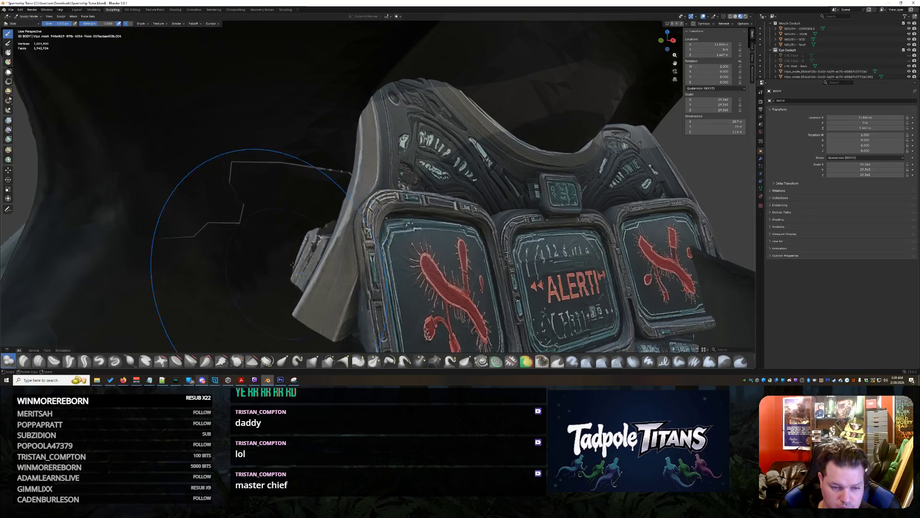
left_click_drag(298, 254, 306, 249)
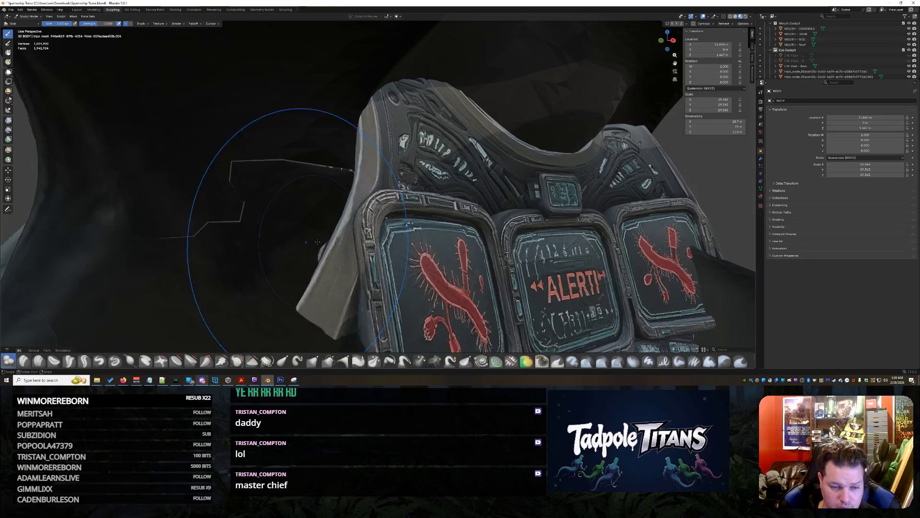
- Orbit in close on the ALERT panels, then inspect the cockpit from far behind
mouse_move(351, 187)
middle_mouse_down()
mouse_move(469, 238)
mouse_move(401, 202)
mouse_move(430, 192)
mouse_move(389, 205)
mouse_move(448, 216)
middle_mouse_up()
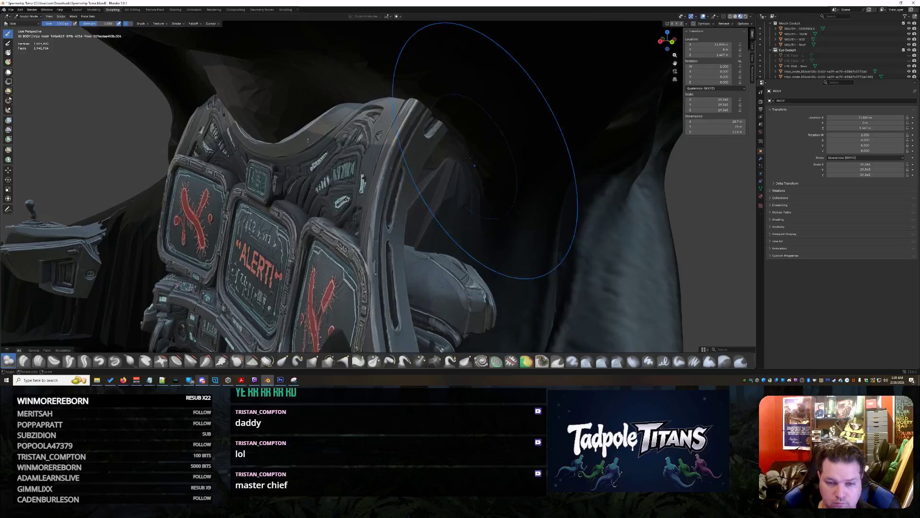
mouse_move(526, 184)
middle_mouse_down()
mouse_move(493, 181)
mouse_move(526, 185)
middle_mouse_up()
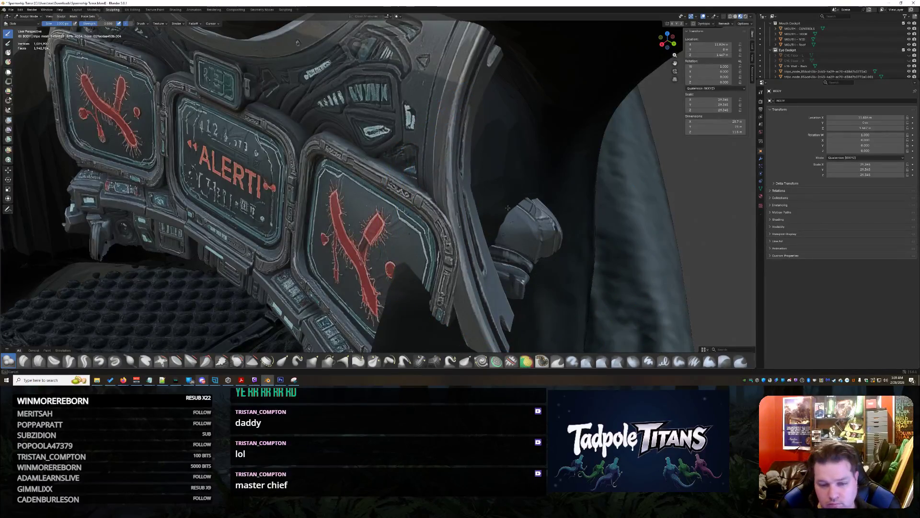
mouse_move(526, 214)
middle_mouse_down()
mouse_move(513, 201)
mouse_move(401, 181)
mouse_move(491, 172)
mouse_move(454, 199)
mouse_move(492, 203)
mouse_move(469, 239)
middle_mouse_up()
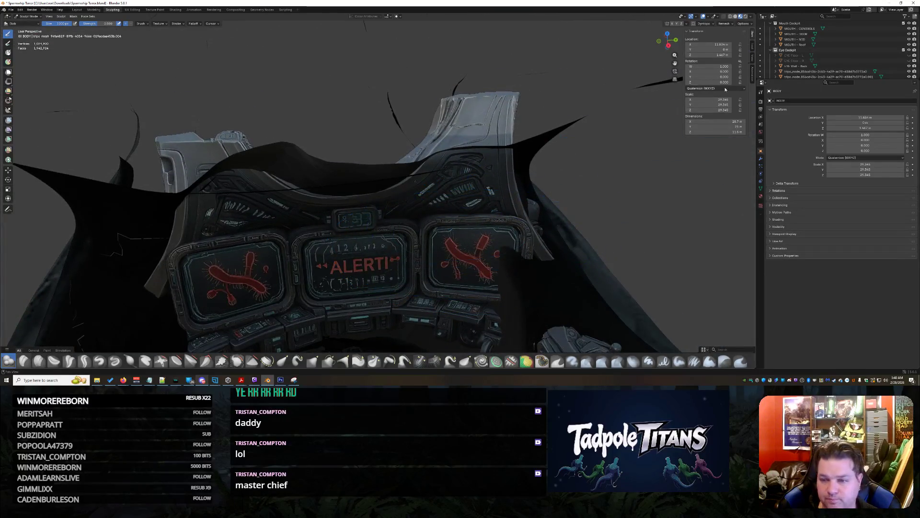
- Select the imported tripo_node objects and make the large cockpit panel object active
scroll(826, 66, "up", 1)
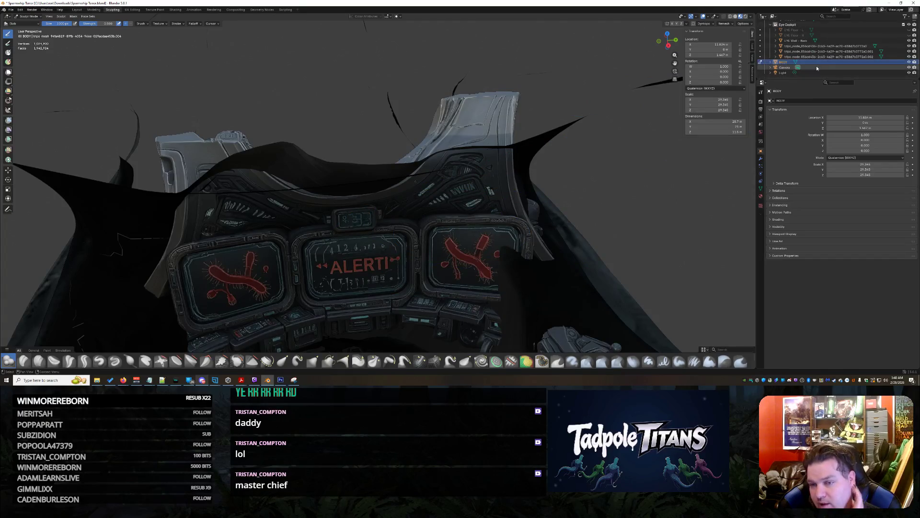
scroll(821, 50, "up", 1)
scroll(819, 51, "down", 5)
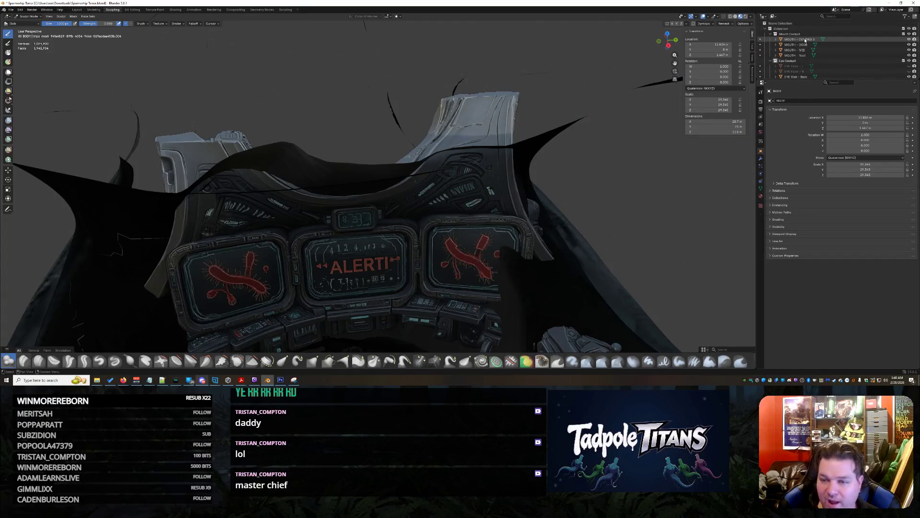
left_click(820, 57)
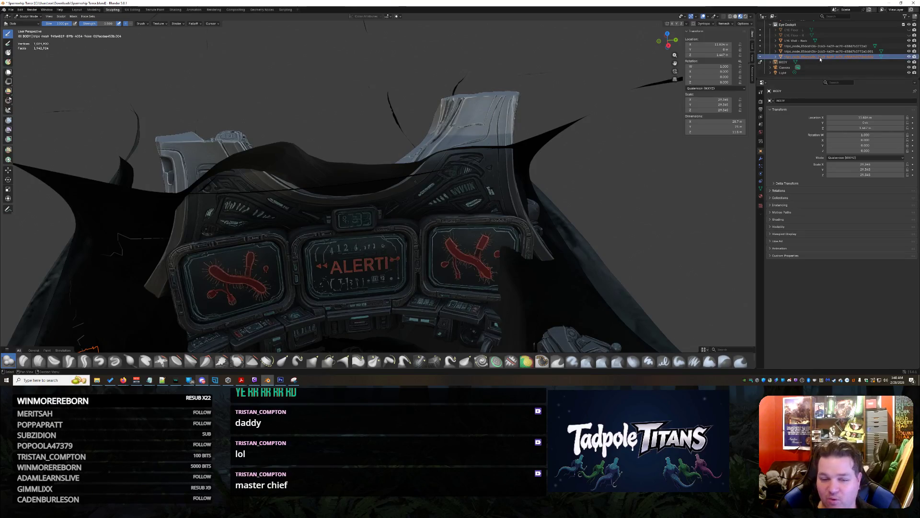
left_click(846, 51)
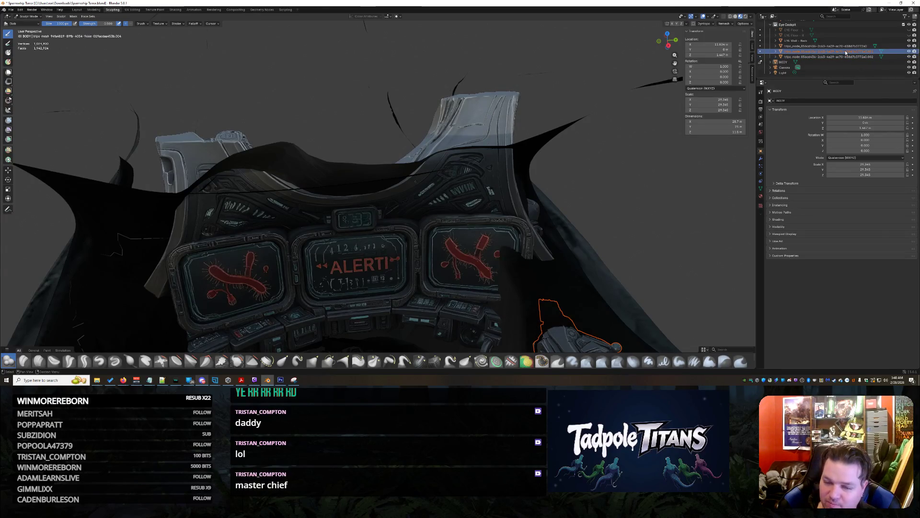
left_click(844, 46)
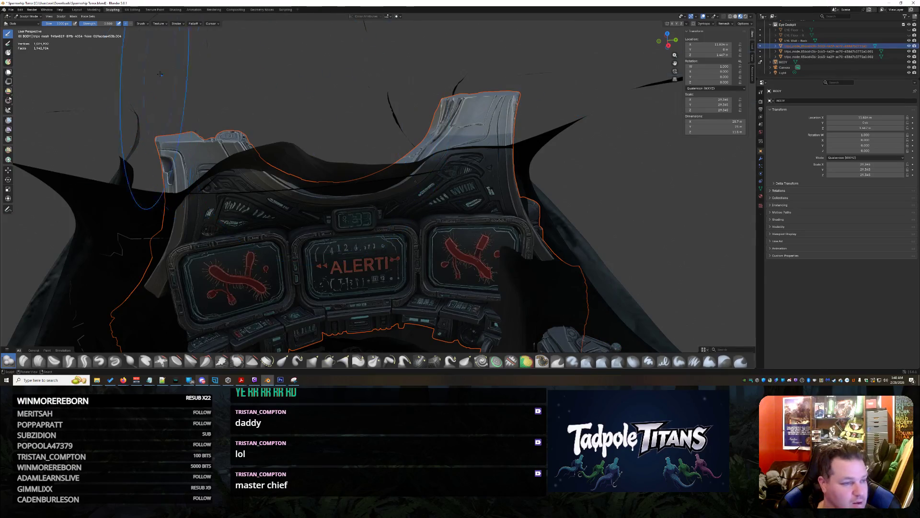
left_click(20, 9)
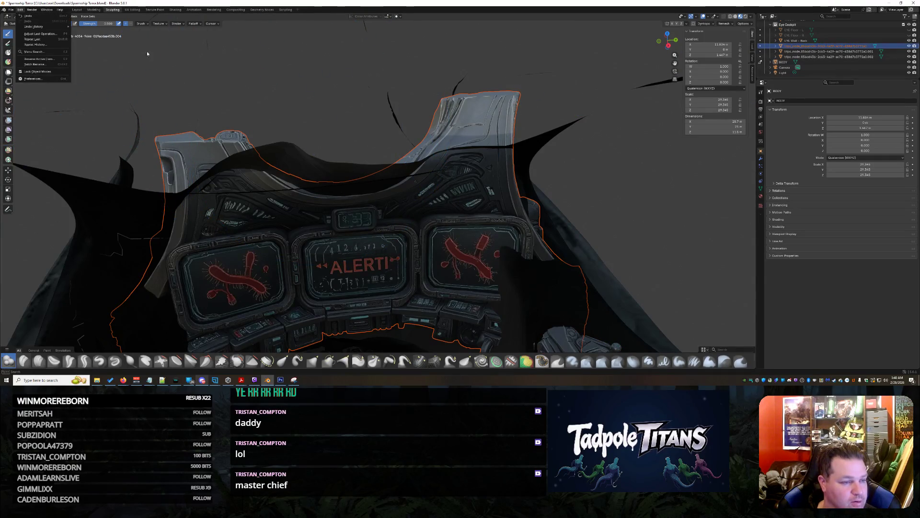
key("Escape")
left_click(31, 16)
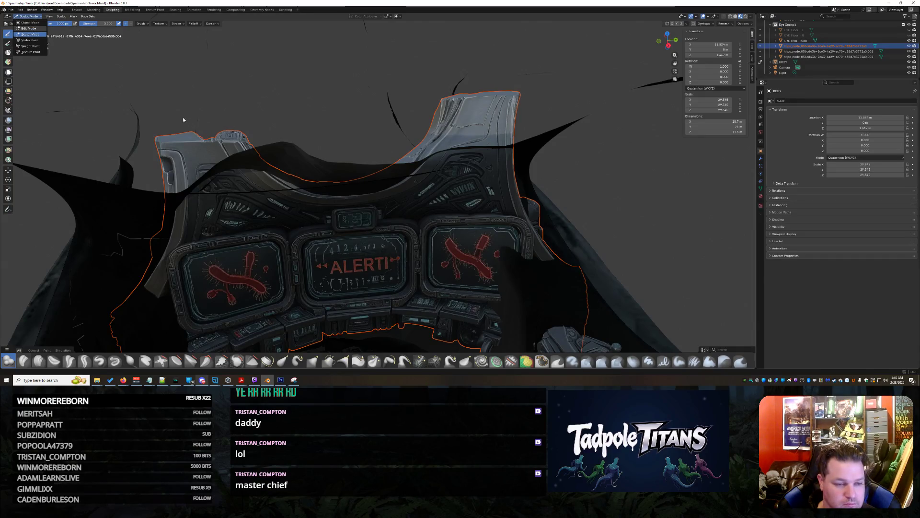
key("Tab")
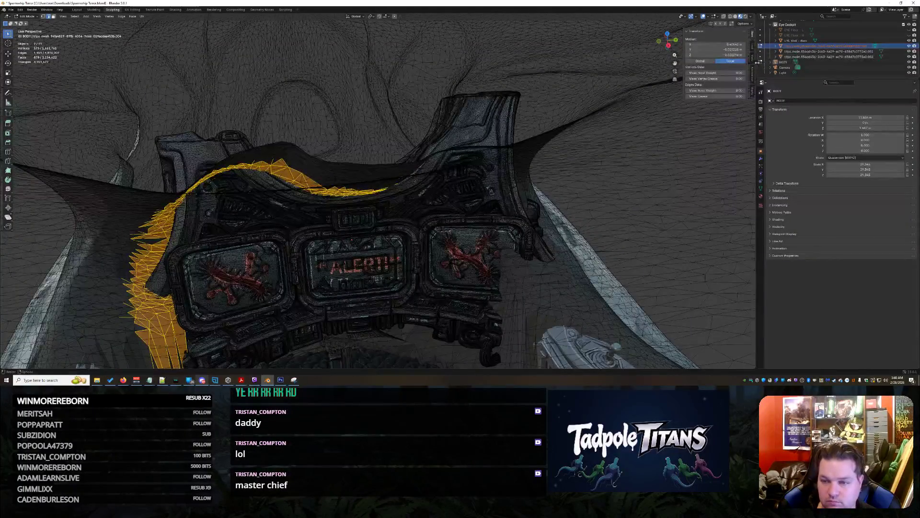
key("Tab")
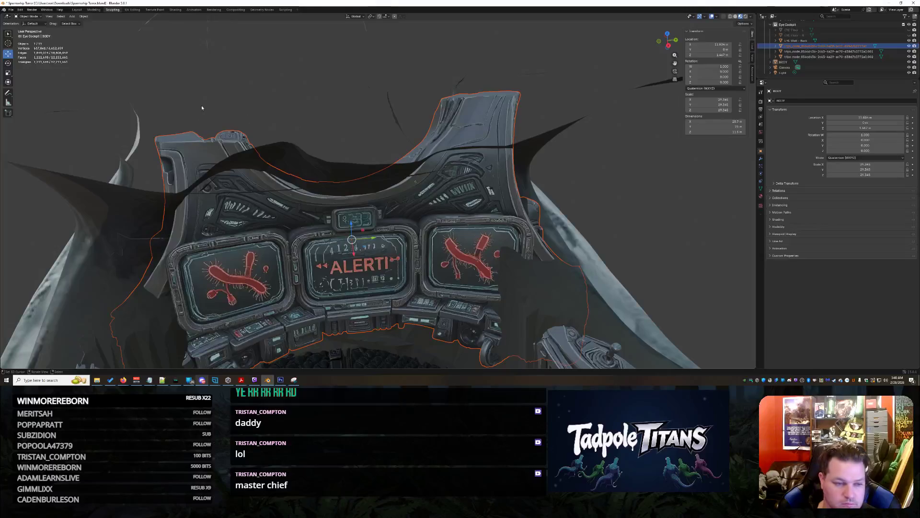
left_click(825, 46)
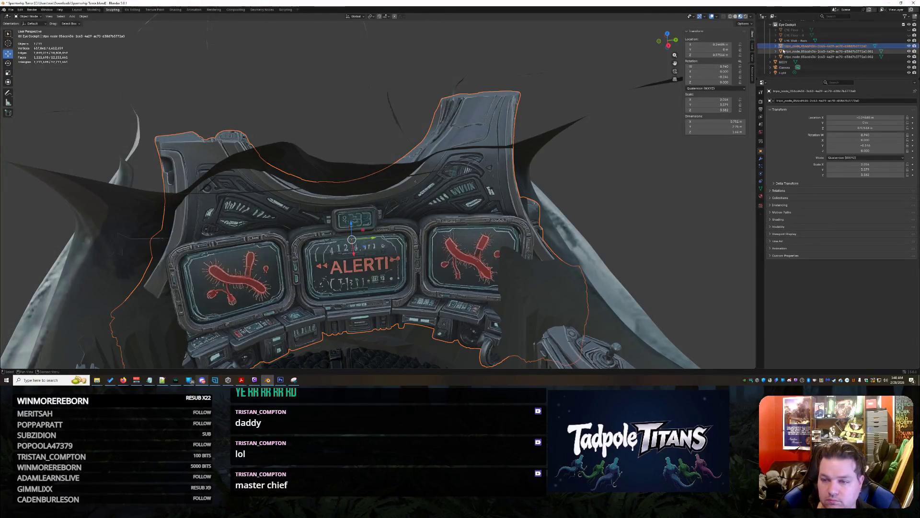
left_click(26, 15)
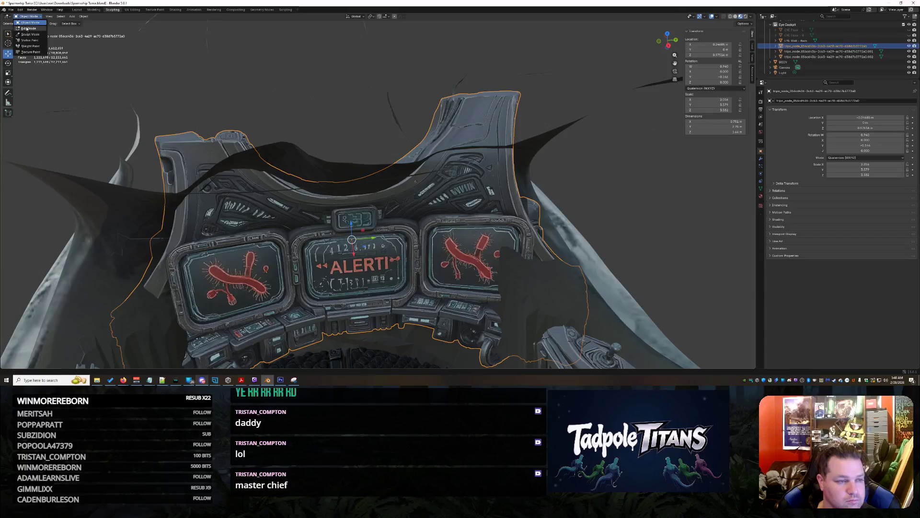
- In Edit Mode, box-select the console mesh's top parts and delete their vertices
key("Tab")
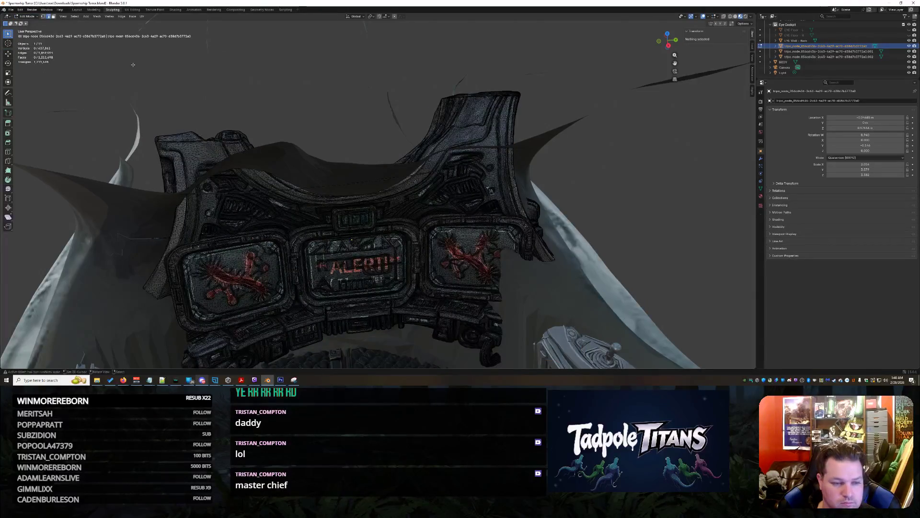
left_click_drag(123, 55, 530, 155)
key("x")
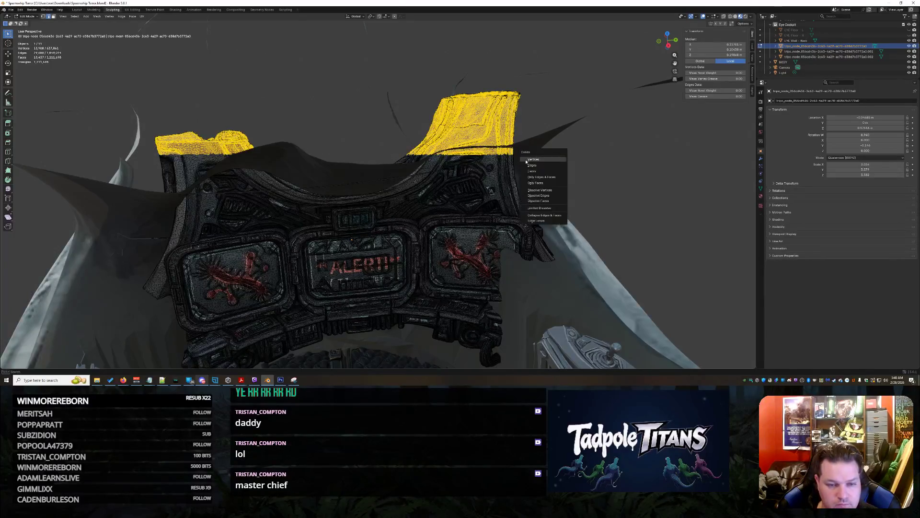
left_click(536, 160)
key("Tab")
- Put the BODY hull into Sculpt Mode and brush the wall beside the right ALERT screen
scroll(552, 190, "up", 10)
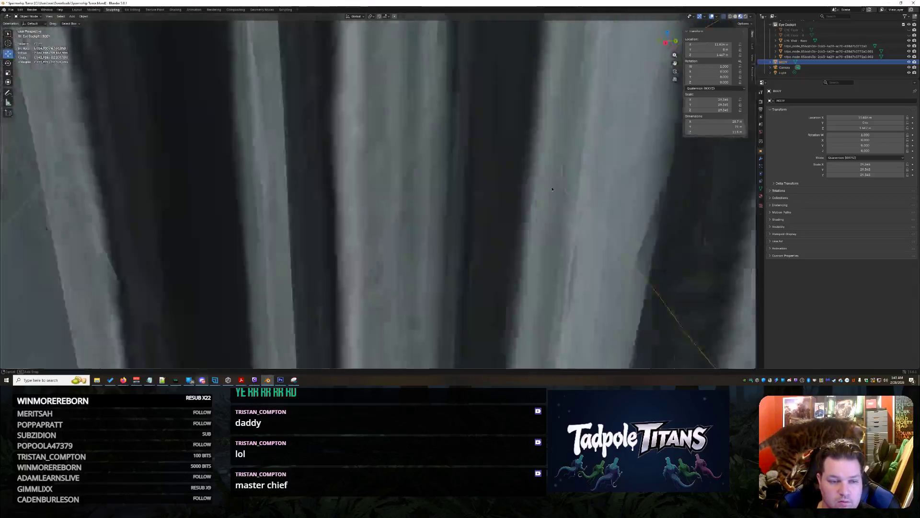
middle_click_drag(553, 189, 48, 81)
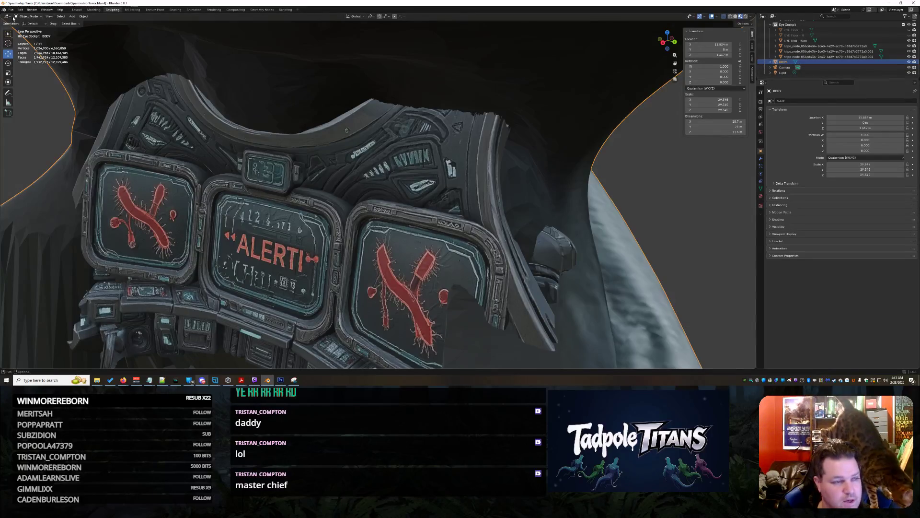
left_click(28, 16)
left_click(36, 35)
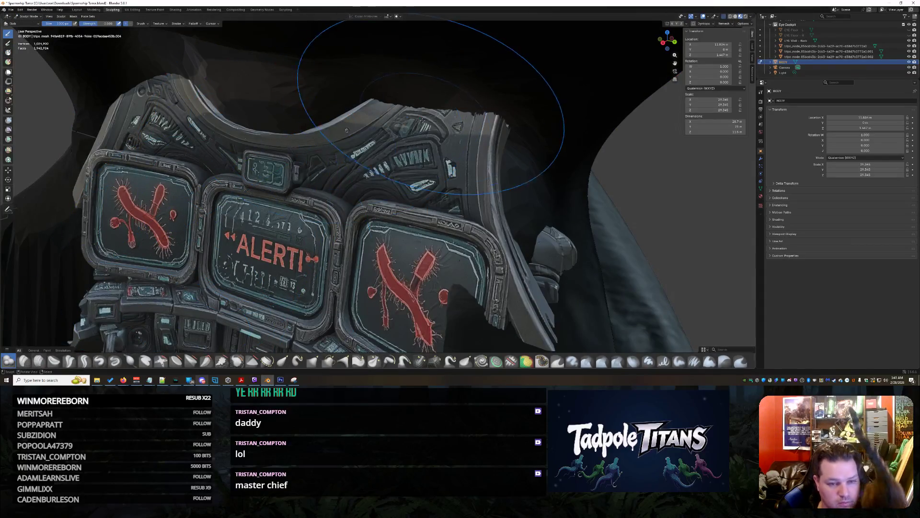
mouse_move(508, 192)
left_mouse_down()
mouse_move(470, 271)
mouse_move(484, 302)
mouse_move(505, 296)
mouse_move(489, 249)
mouse_move(509, 148)
left_mouse_up()
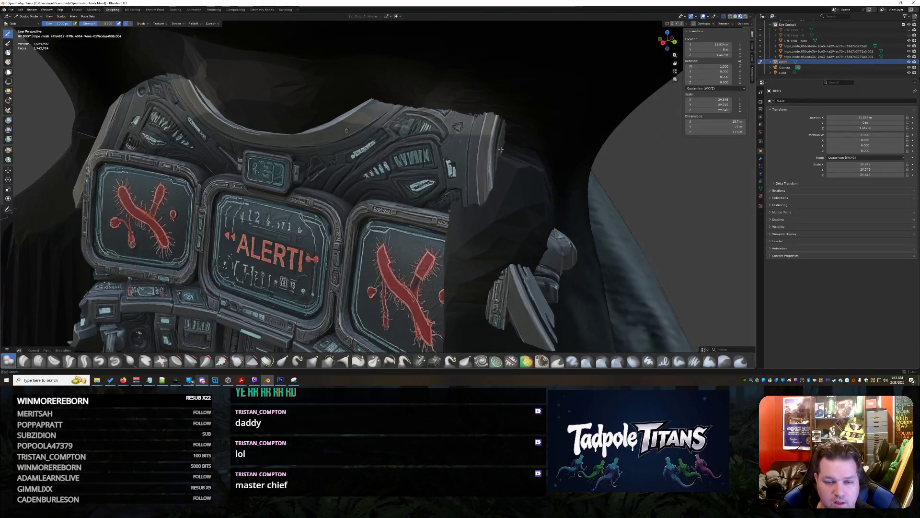
- Sculpt the inner wall near the ALERT panels, undoing back through the mode changes
mouse_move(501, 150)
middle_mouse_down()
mouse_move(431, 195)
mouse_move(499, 156)
middle_mouse_up()
middle_click_drag(436, 133, 408, 139)
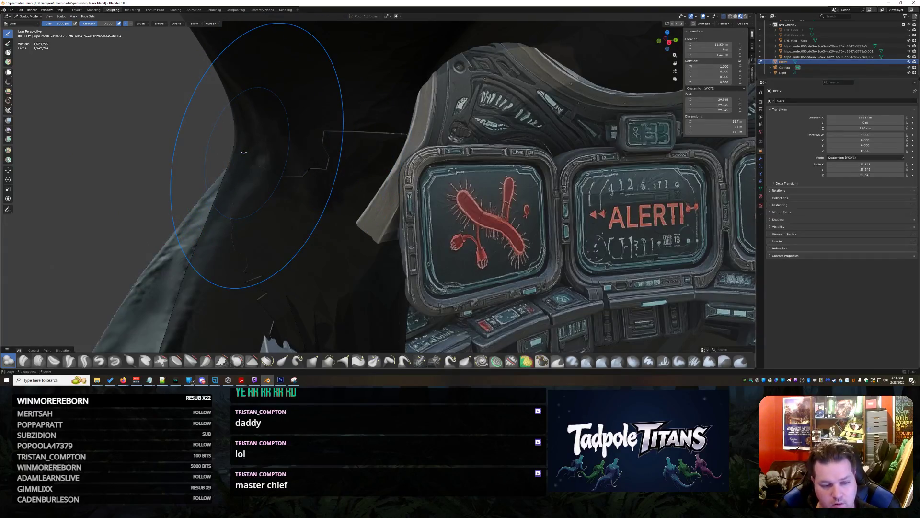
key("ctrl+z")
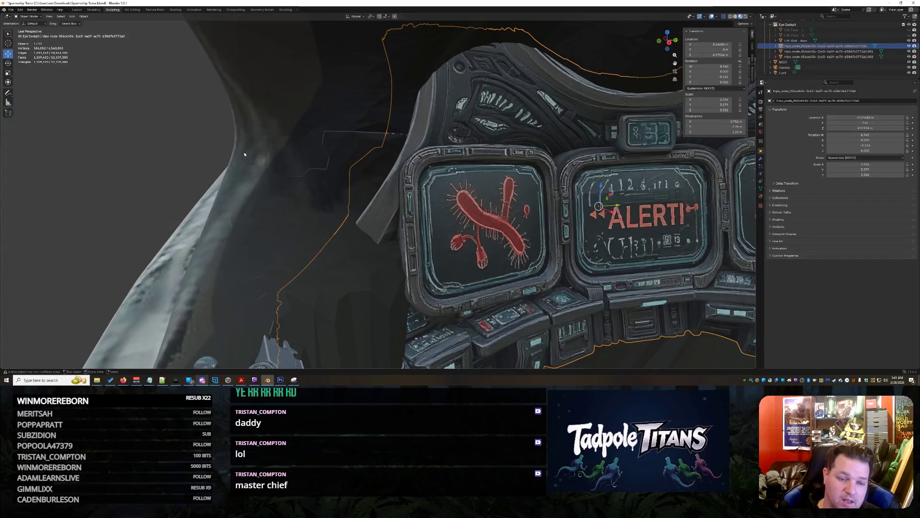
key("Tab")
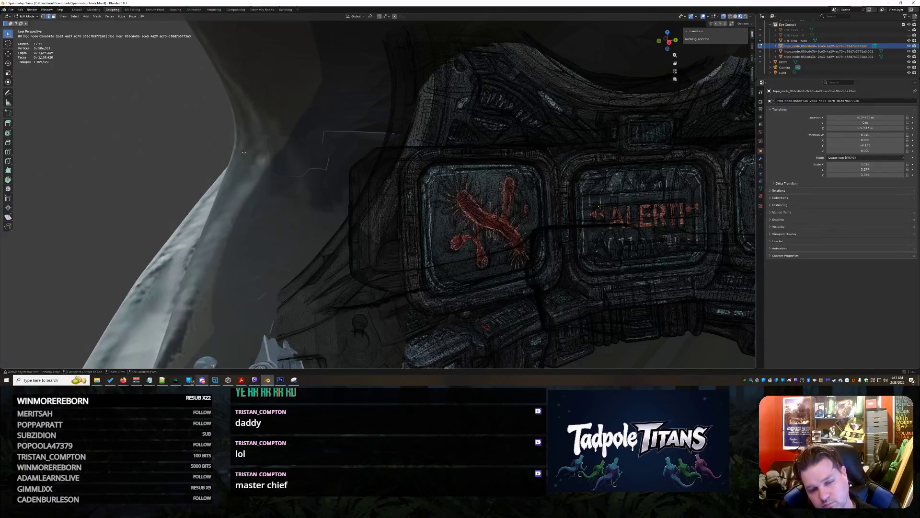
key("ctrl+z")
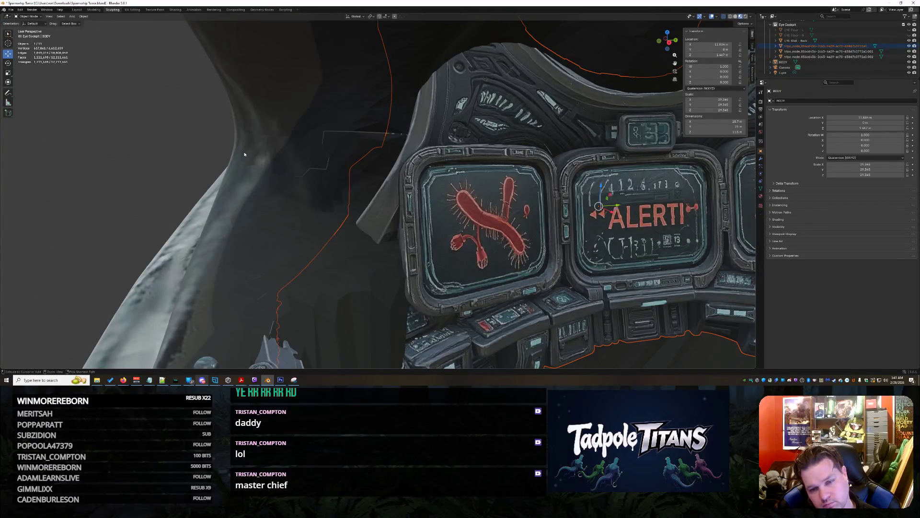
key("ctrl+z")
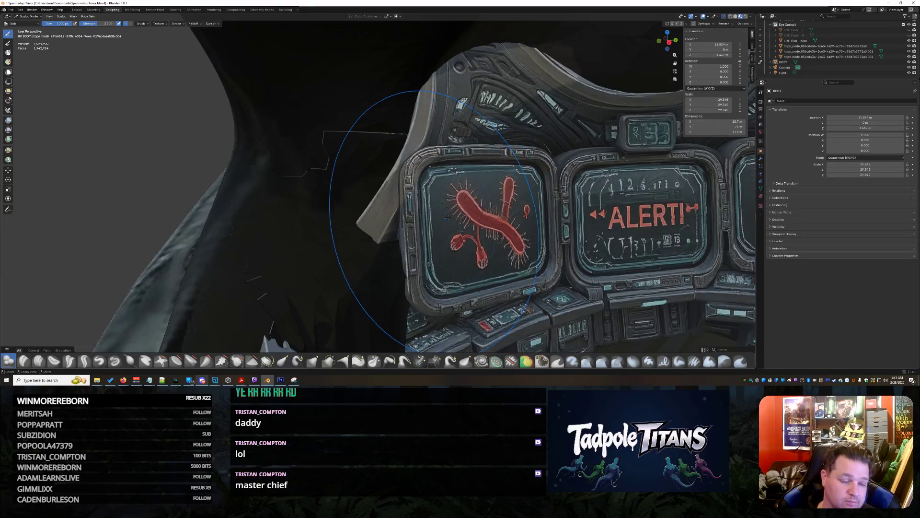
mouse_move(345, 205)
middle_mouse_down()
mouse_move(388, 205)
mouse_move(381, 175)
middle_mouse_up()
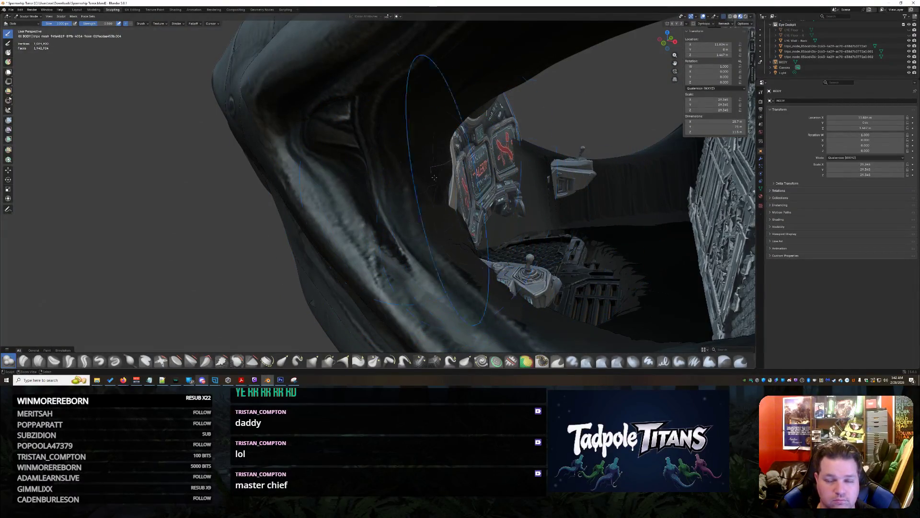
- Review the Edit > Undo History, then put the BODY hull into Edit Mode
left_click(20, 9)
mouse_move(43, 26)
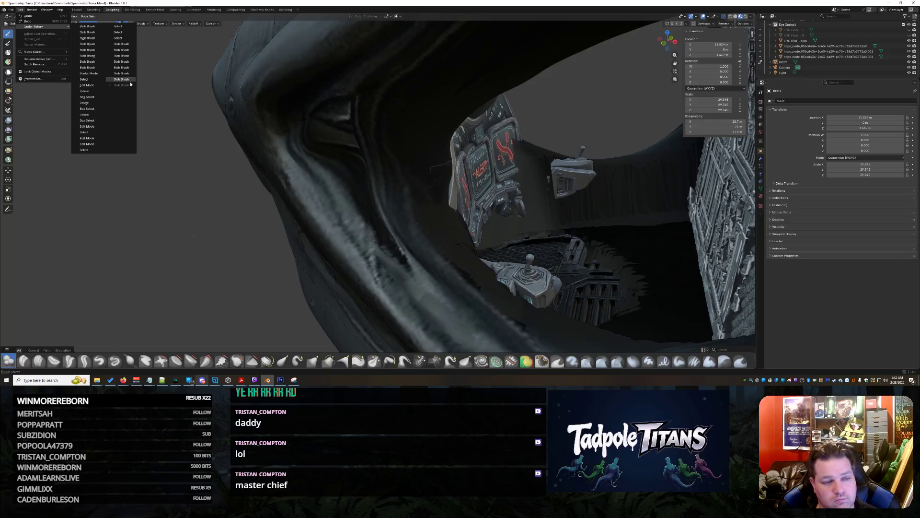
mouse_move(482, 271)
middle_mouse_down()
mouse_move(463, 197)
mouse_move(556, 246)
mouse_move(472, 226)
mouse_move(462, 210)
mouse_move(531, 196)
mouse_move(492, 205)
mouse_move(502, 186)
mouse_move(432, 159)
mouse_move(269, 119)
middle_mouse_up()
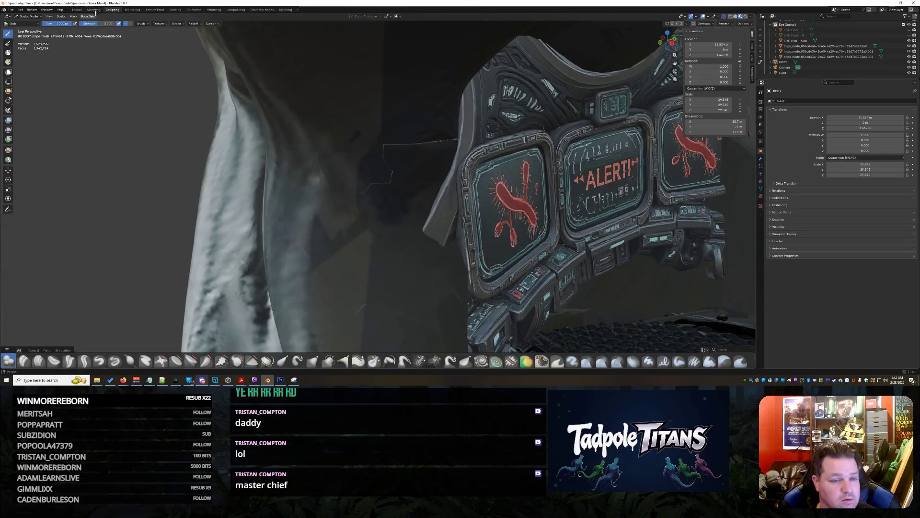
left_click(28, 16)
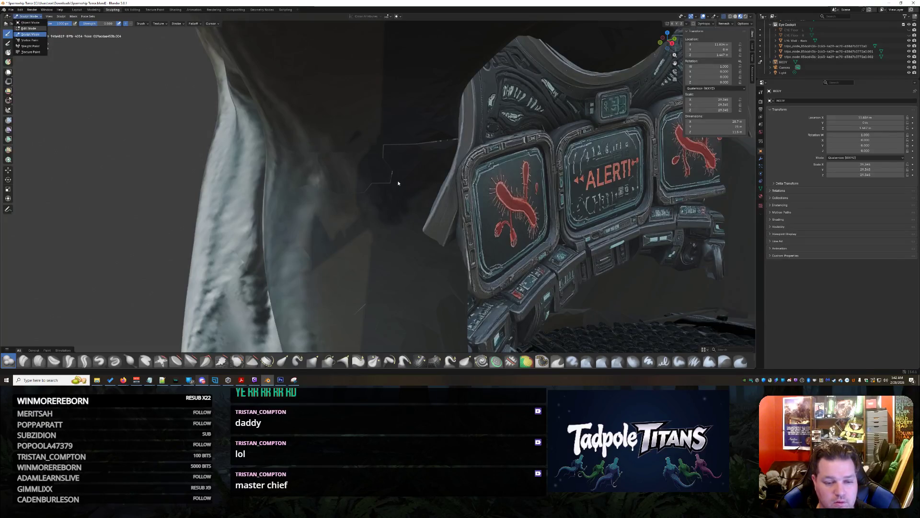
key("Tab")
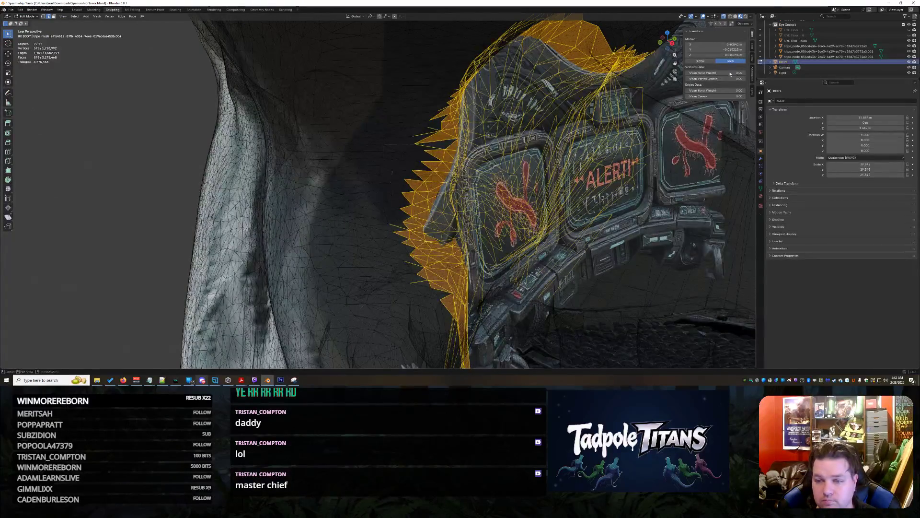
- Frame the hull faces beside the console and fill a face across the gap's edges
key("alt+a")
left_click_drag(336, 127, 473, 197)
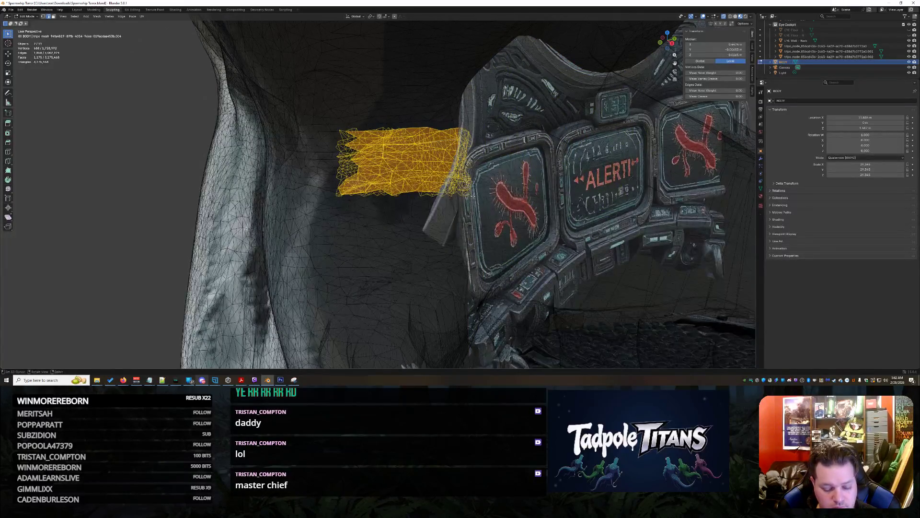
key("KP_Decimal")
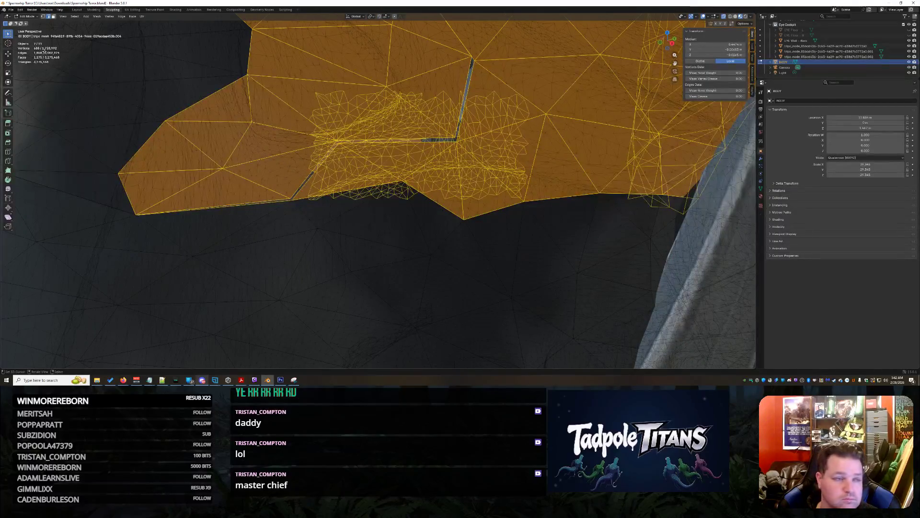
left_click(410, 233)
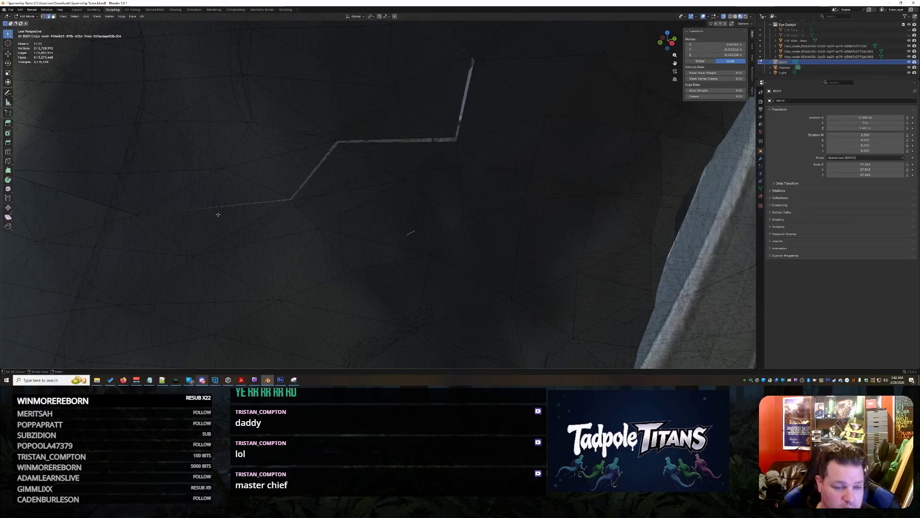
scroll(233, 209, "down", 6)
mouse_move(325, 193)
middle_mouse_down()
mouse_move(331, 201)
mouse_move(313, 218)
middle_mouse_up()
scroll(313, 219, "up", 3)
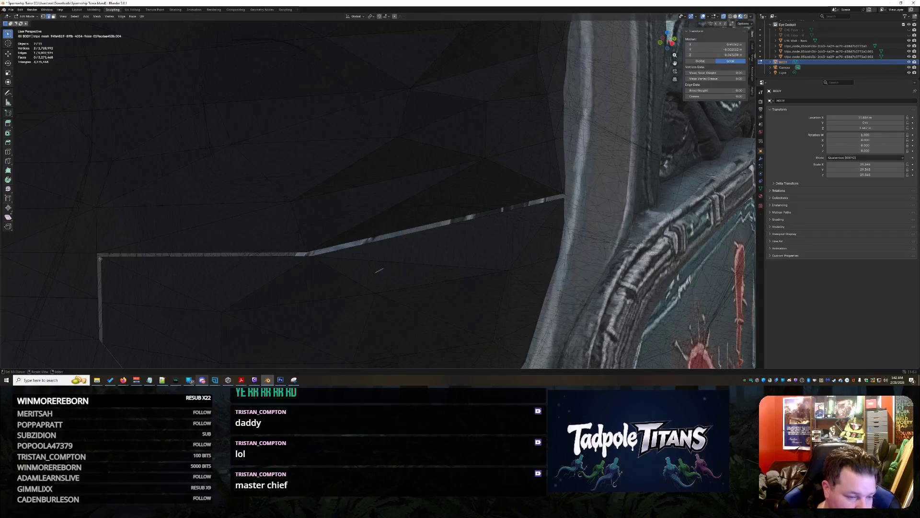
middle_click_drag(145, 262, 165, 253)
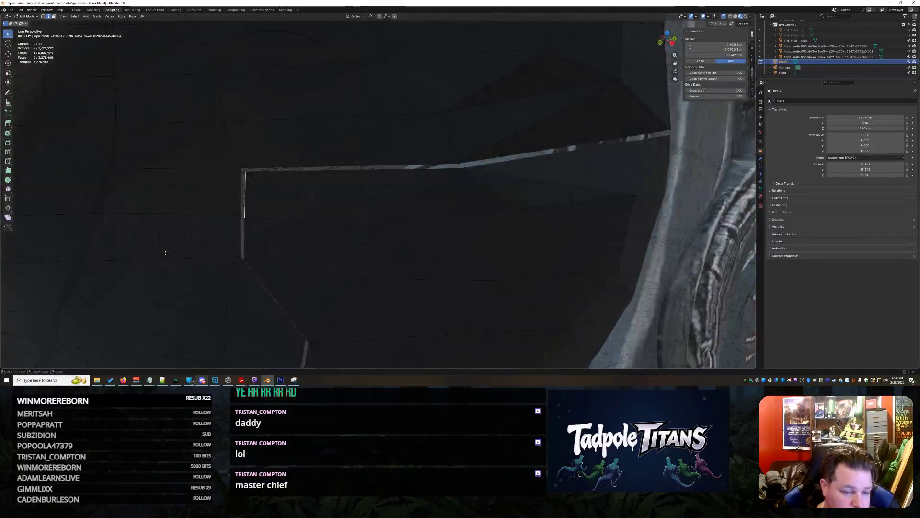
left_click(241, 198, "shift")
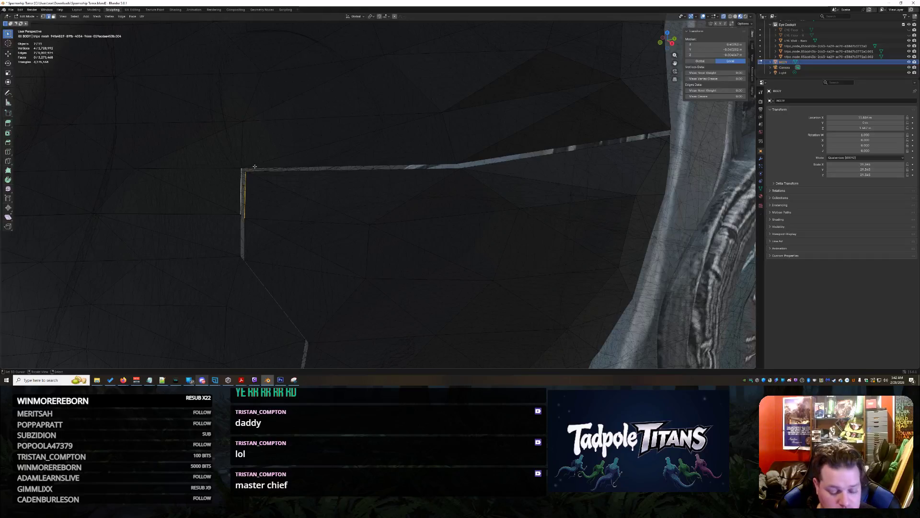
key("f")
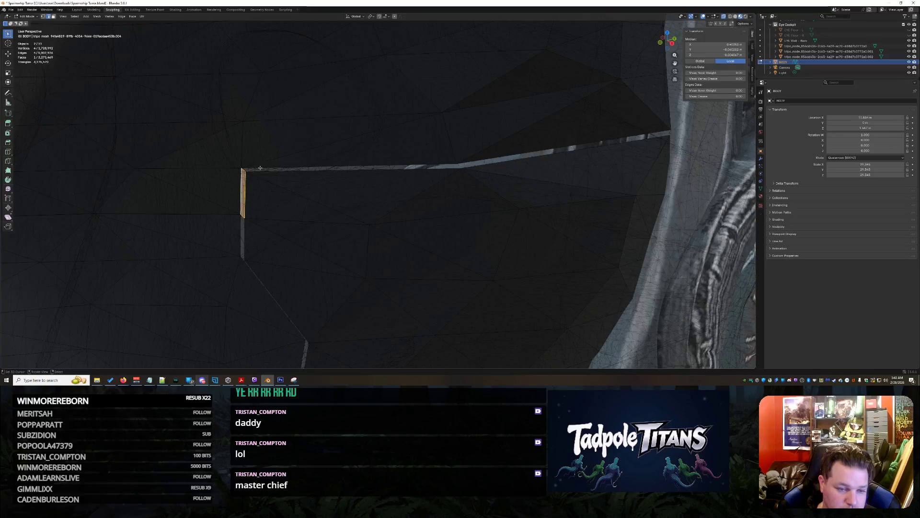
- Select and frame an edge of the next gap near the cockpit screen panels
left_click(260, 167)
key("KP_Decimal")
mouse_move(267, 173)
middle_mouse_down()
mouse_move(295, 170)
mouse_move(304, 198)
mouse_move(308, 150)
mouse_move(398, 195)
mouse_move(318, 210)
mouse_move(361, 214)
mouse_move(383, 201)
middle_mouse_up()
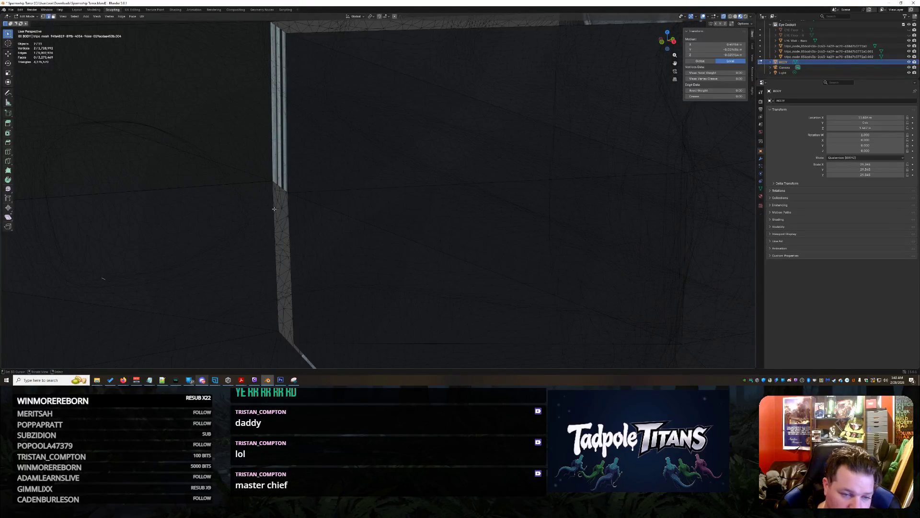
- Start selecting the bent gap's edges, undoing a stray vertex box selection
left_click(276, 187, "shift")
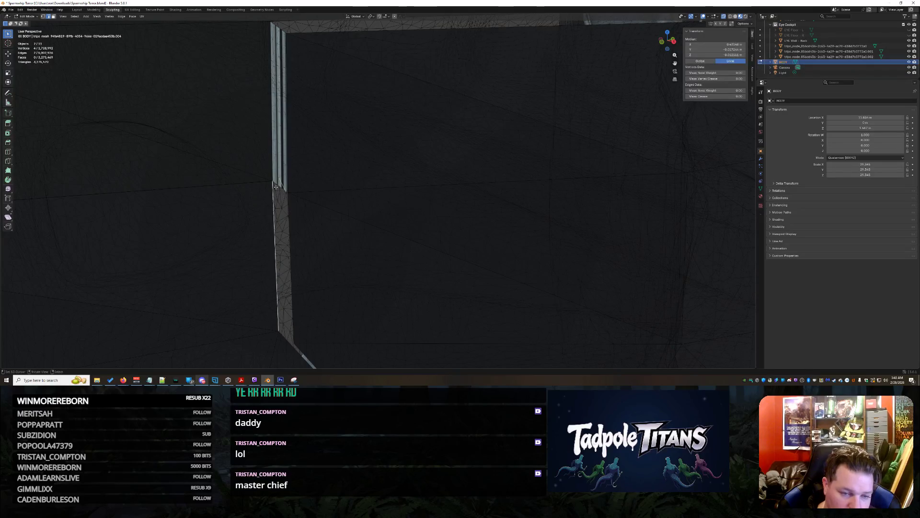
left_click(280, 187, "shift")
mouse_move(279, 187)
middle_mouse_down()
mouse_move(457, 192)
mouse_move(301, 224)
middle_mouse_up()
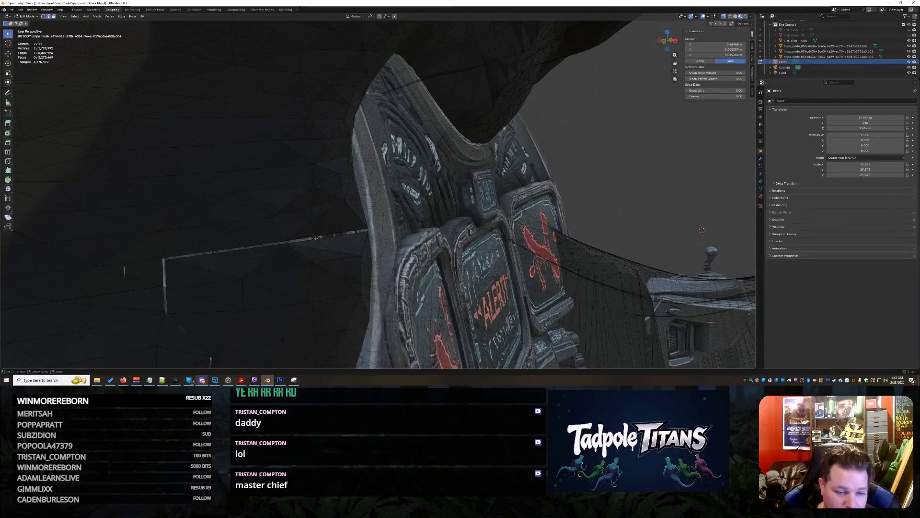
mouse_move(158, 254)
left_mouse_down()
mouse_move(168, 337)
mouse_move(222, 317)
left_mouse_up()
key("ctrl+z")
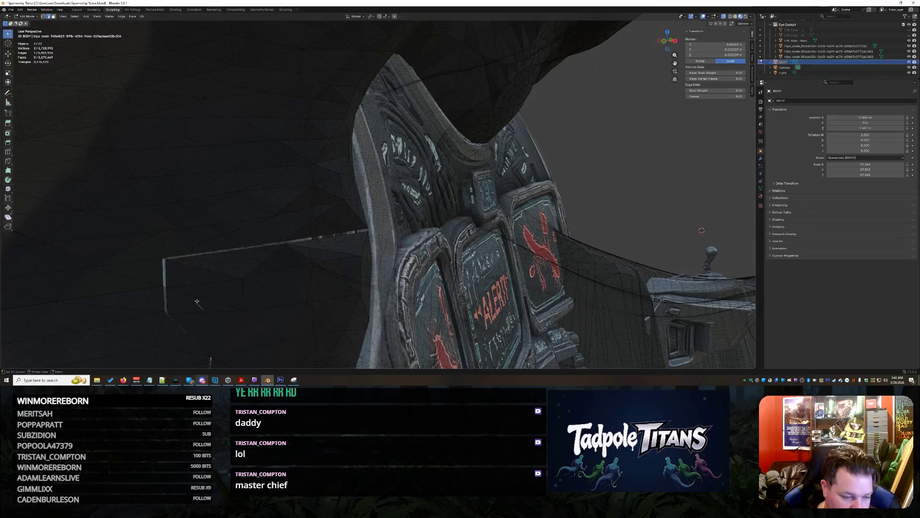
mouse_move(199, 302)
middle_mouse_down()
mouse_move(248, 262)
mouse_move(331, 235)
mouse_move(313, 296)
middle_mouse_up()
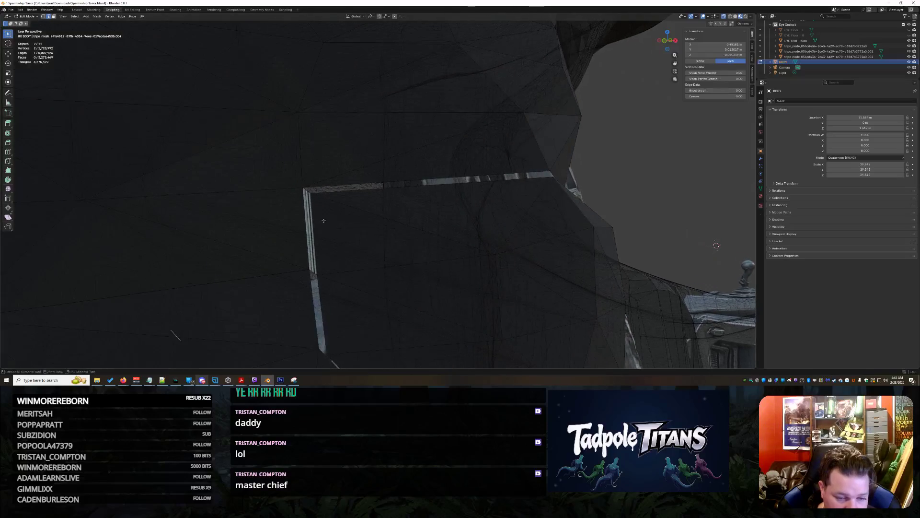
- Fill the bent gap's border edges with a face and look back over the dashboard
left_click(313, 296)
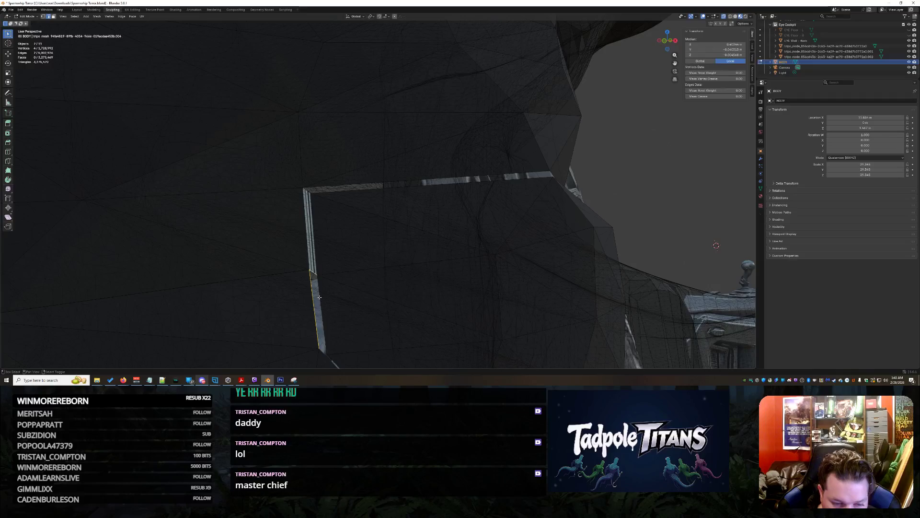
left_click(371, 326, "shift")
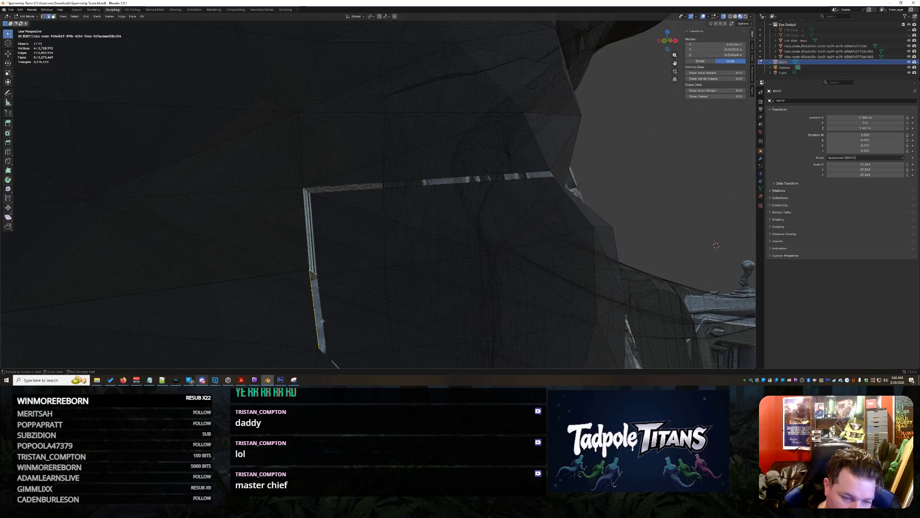
left_click(322, 320, "ctrl")
left_click(322, 321, "shift")
left_click(315, 279)
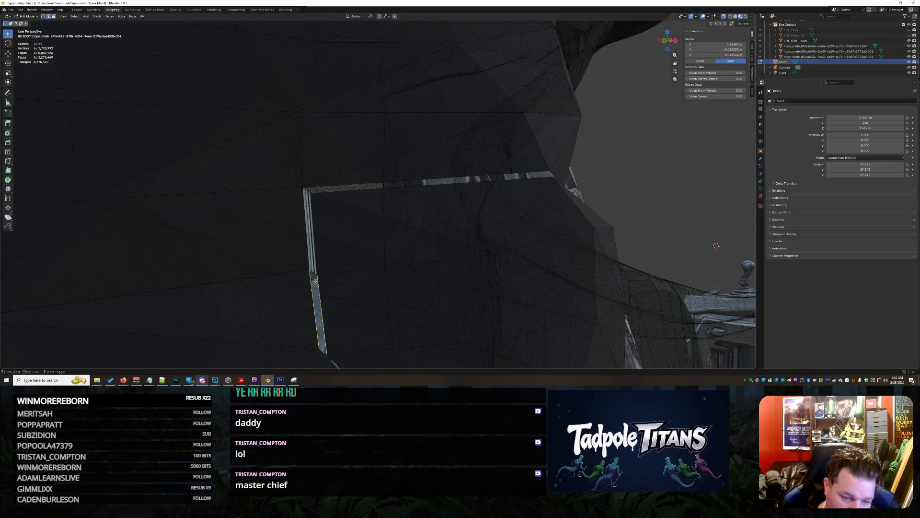
left_click(312, 274, "ctrl")
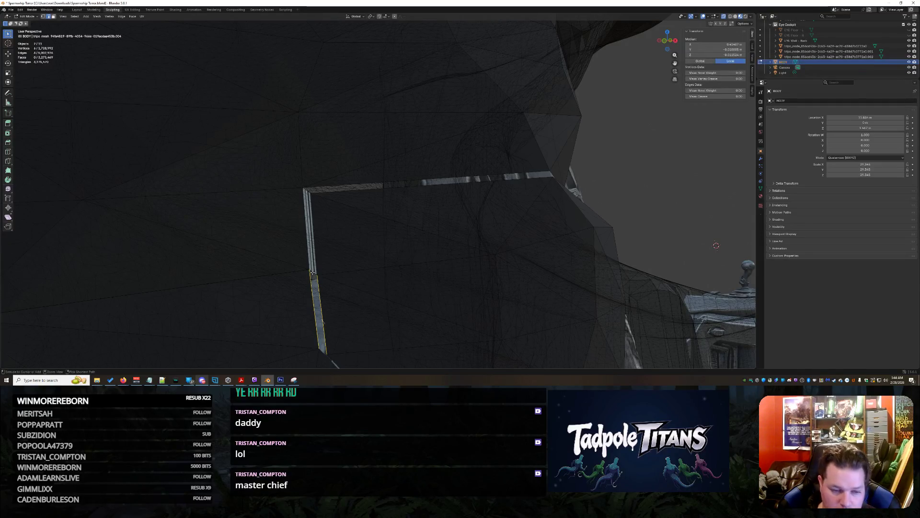
left_click(312, 274, "shift")
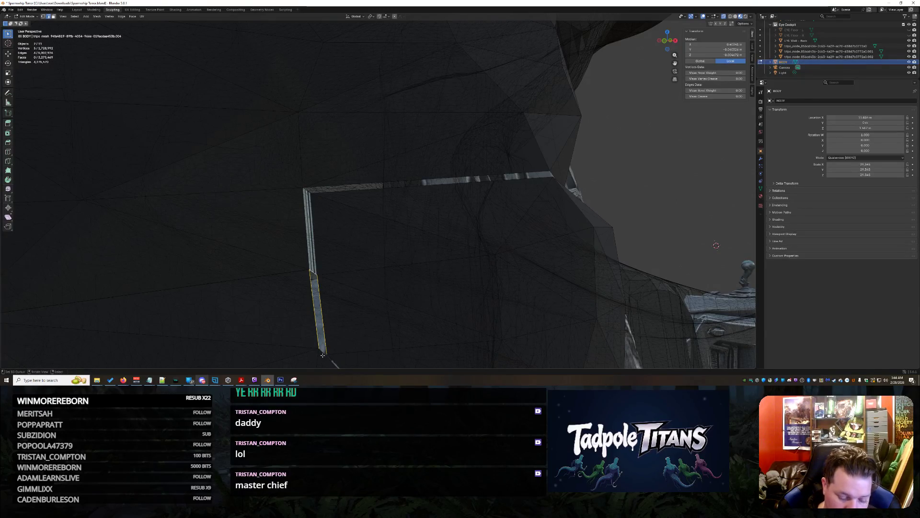
key("f")
middle_click_drag(396, 314, 390, 318)
mouse_move(433, 210)
middle_mouse_down()
mouse_move(350, 257)
mouse_move(324, 247)
mouse_move(347, 216)
mouse_move(129, 268)
mouse_move(307, 285)
mouse_move(336, 278)
mouse_move(29, 260)
mouse_move(489, 245)
mouse_move(357, 268)
middle_mouse_up()
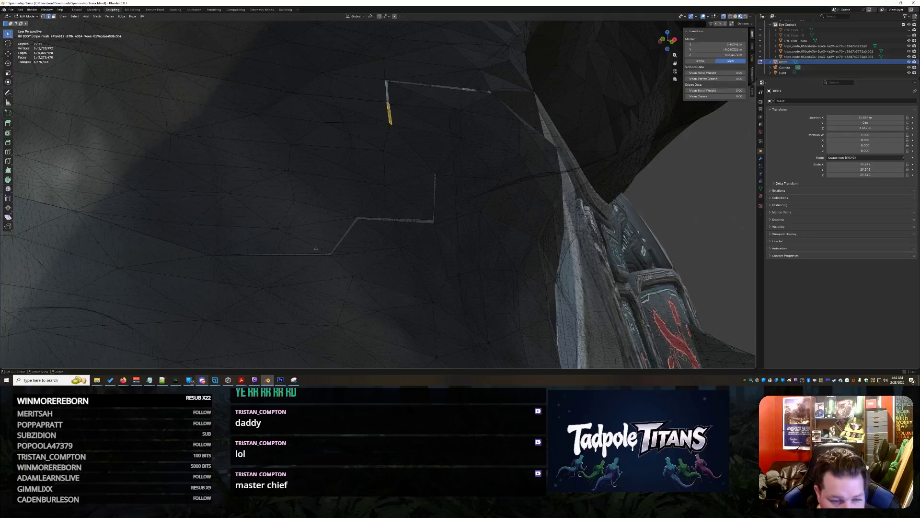
- Fill the lower gap along the inner wall with a face
scroll(273, 258, "up", 3)
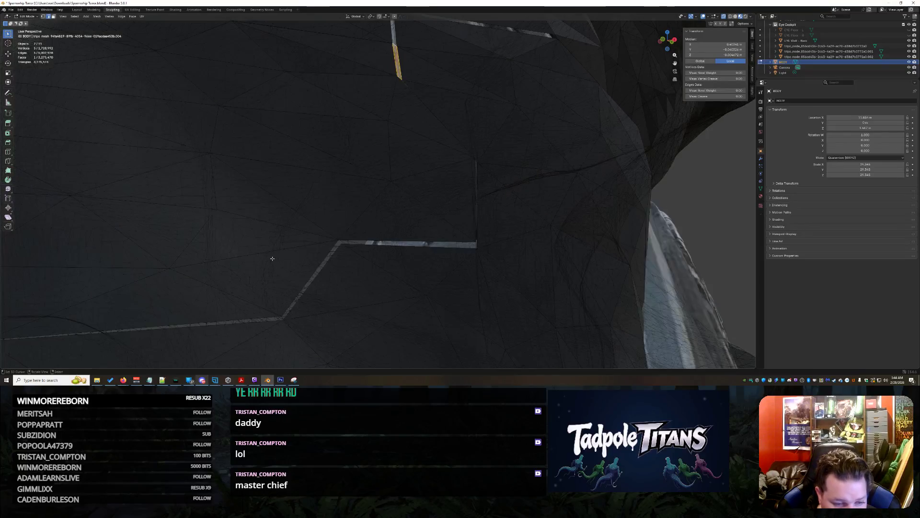
left_click(210, 325)
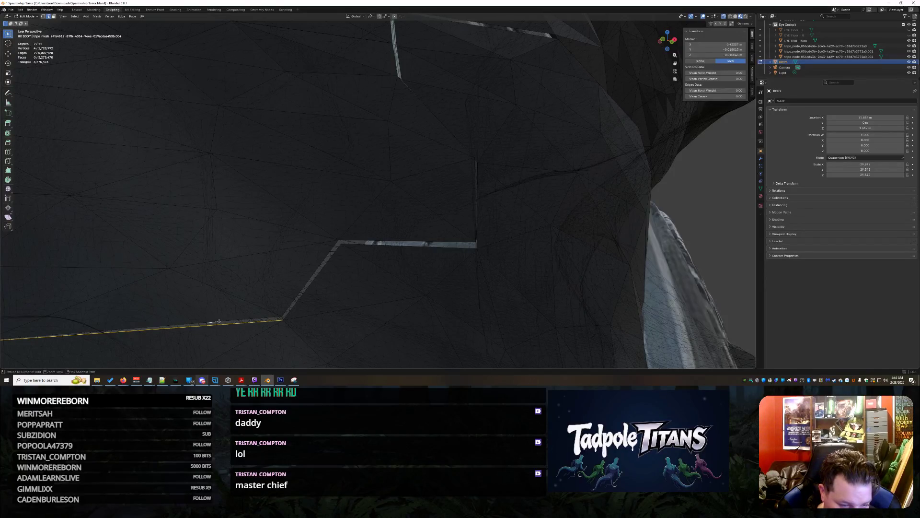
left_click(223, 321)
left_click(222, 321, "shift")
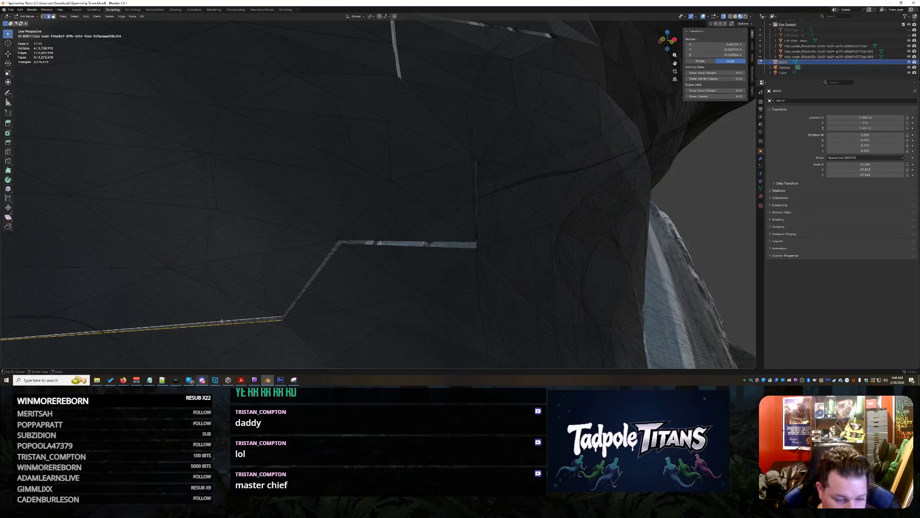
key("f")
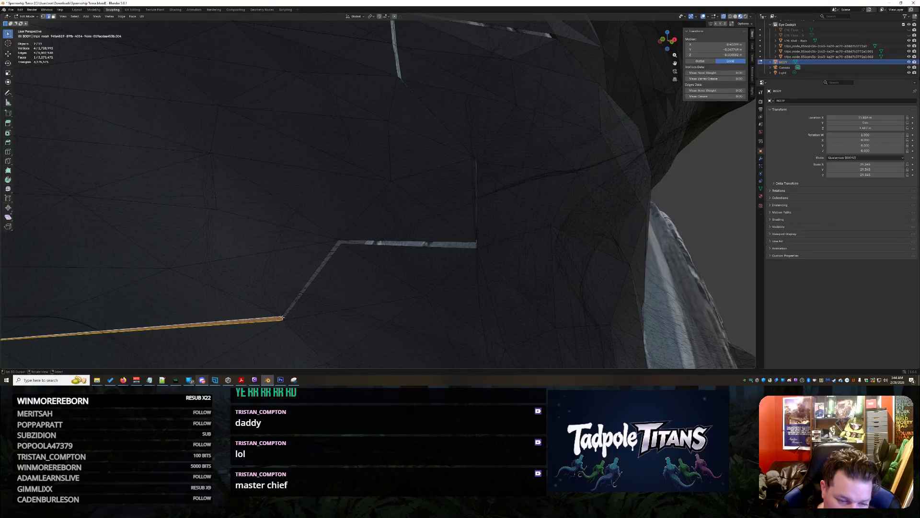
- Hide the blocking mesh piece and fill the diagonal gap strip with a face
left_click(323, 299)
mouse_move(307, 300)
middle_mouse_down()
mouse_move(302, 308)
mouse_move(355, 286)
mouse_move(290, 285)
middle_mouse_up()
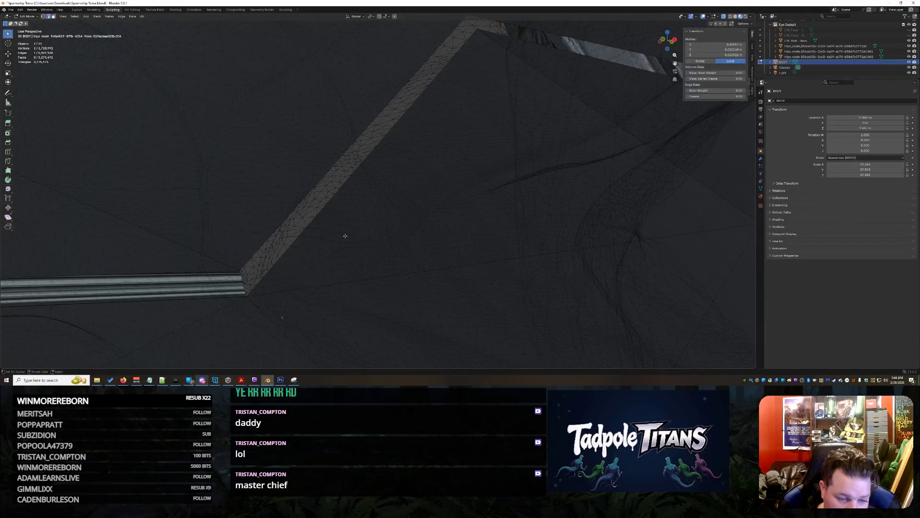
left_click(241, 278)
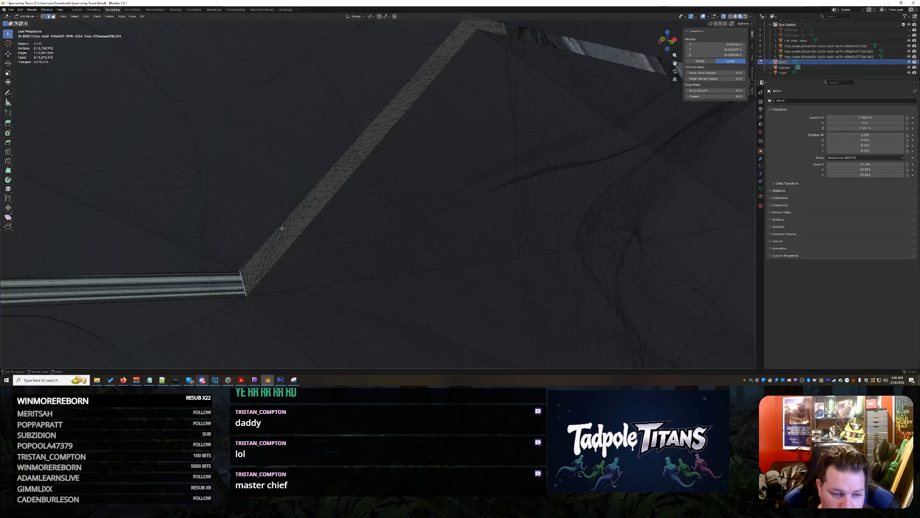
key("ctrl+l")
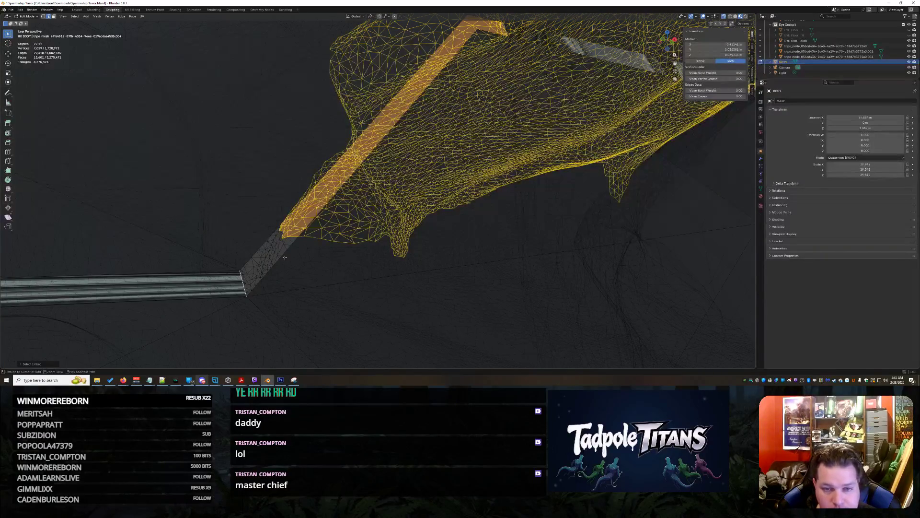
left_click(248, 261)
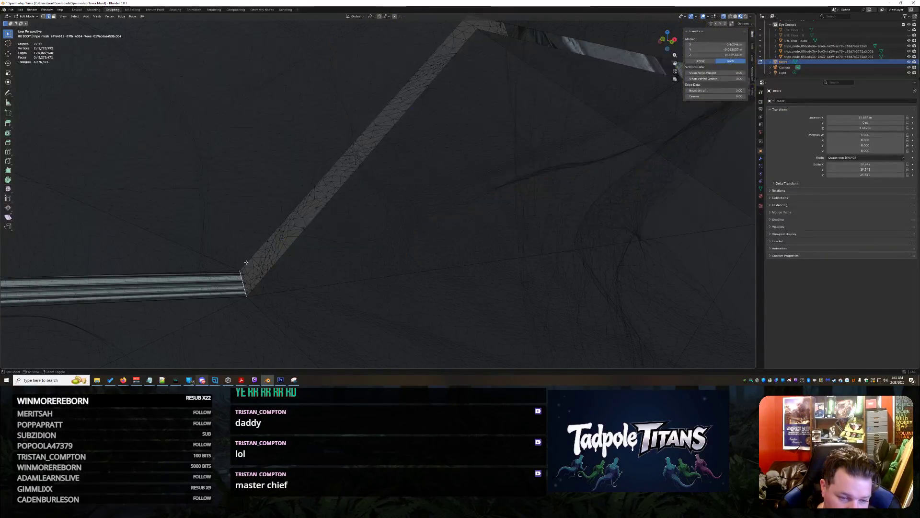
left_click(276, 264, "shift")
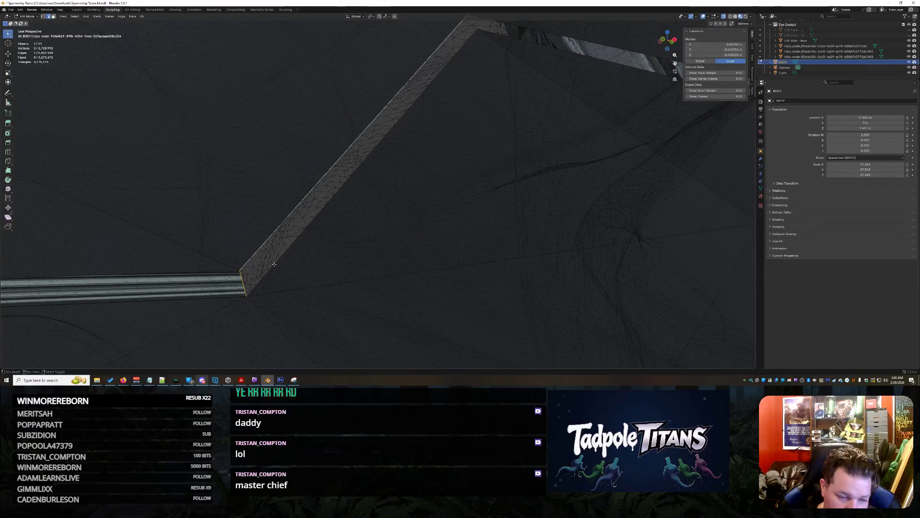
key("shift+ctrl+KP_Add")
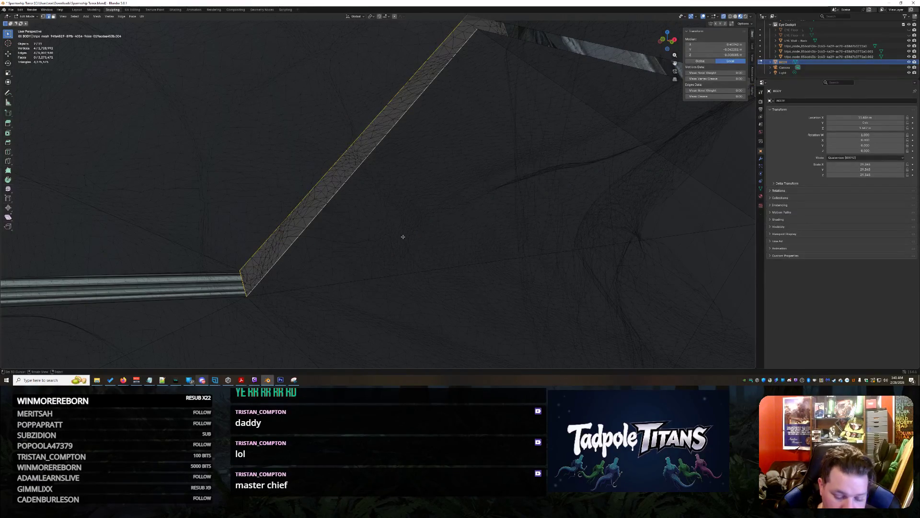
key("ctrl+l")
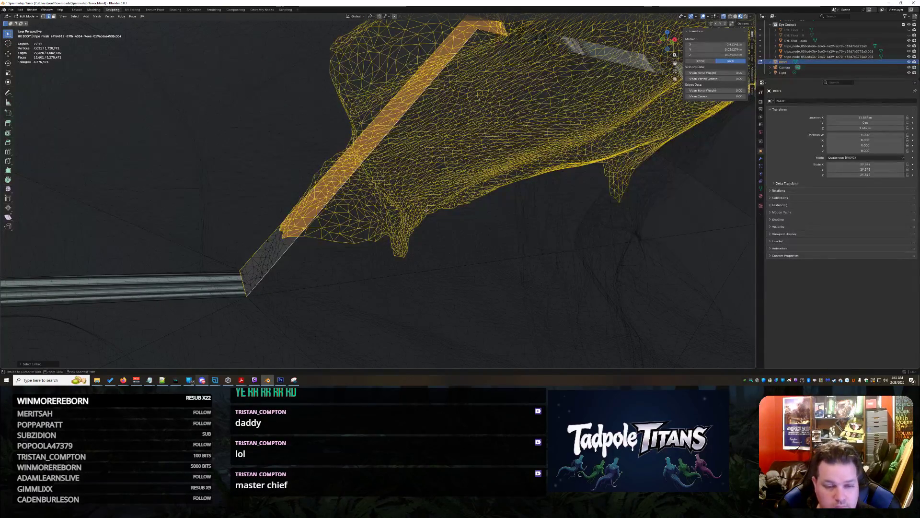
key("h")
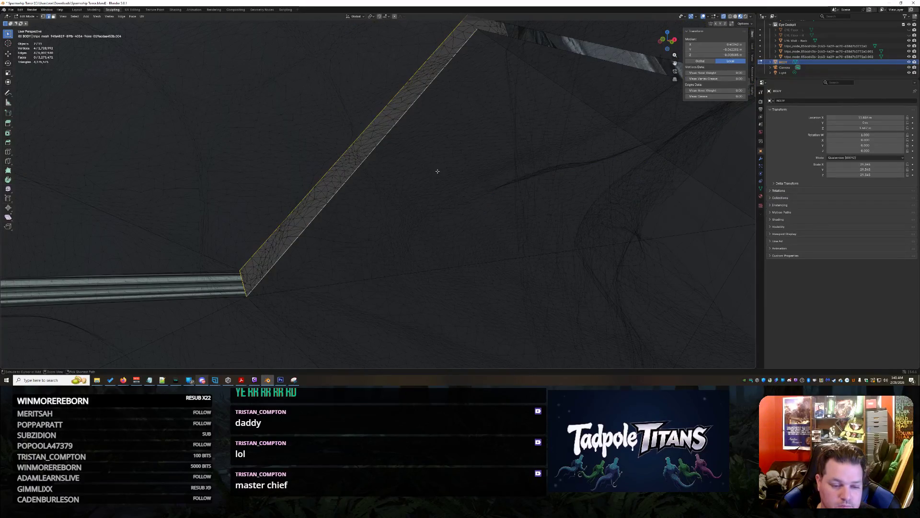
key("f")
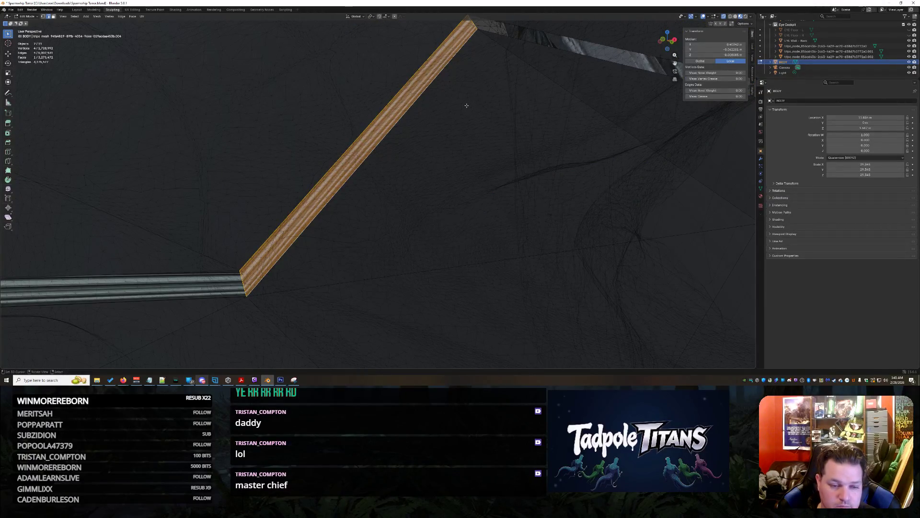
- Fill the horizontal gap strip between its top and bottom long edges
mouse_move(466, 106)
middle_mouse_down()
mouse_move(454, 107)
mouse_move(456, 231)
mouse_move(503, 242)
mouse_move(462, 222)
mouse_move(411, 232)
mouse_move(198, 213)
middle_mouse_up()
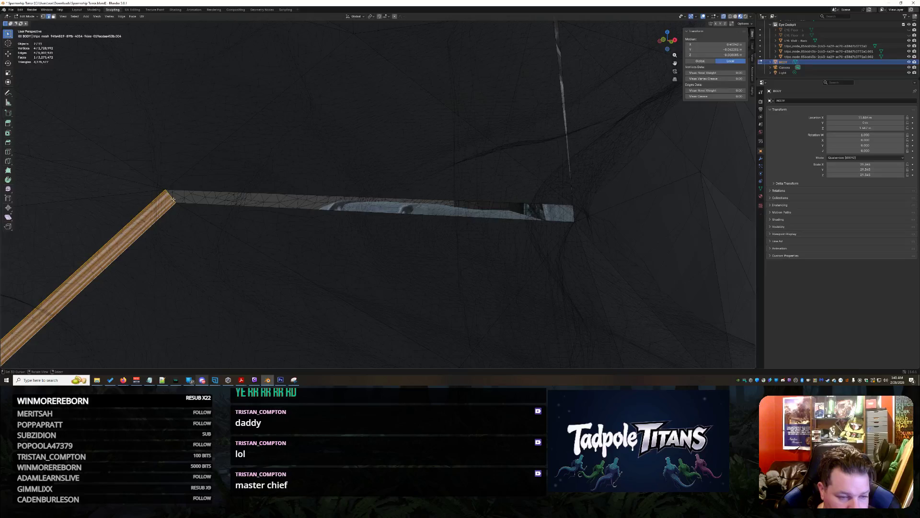
left_click(253, 192)
mouse_move(253, 192)
middle_mouse_down()
mouse_move(180, 246)
mouse_move(184, 240)
middle_mouse_up()
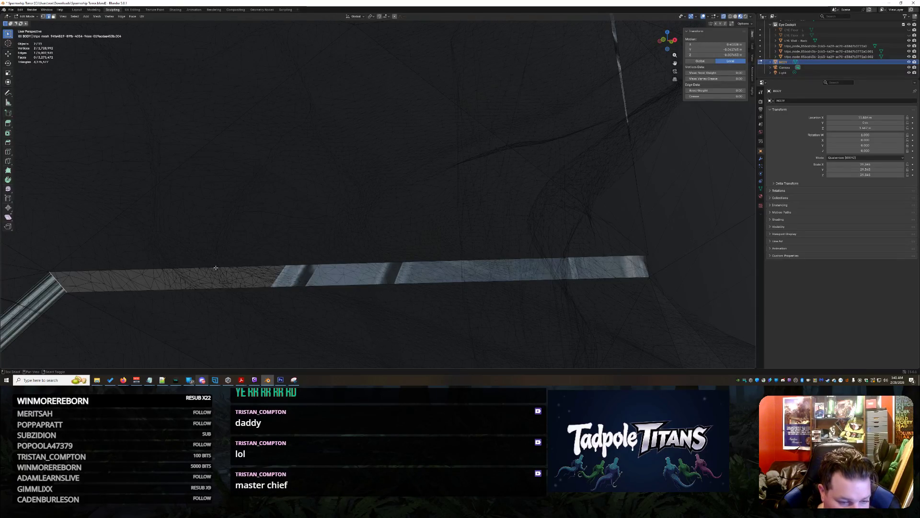
left_click(217, 291, "shift")
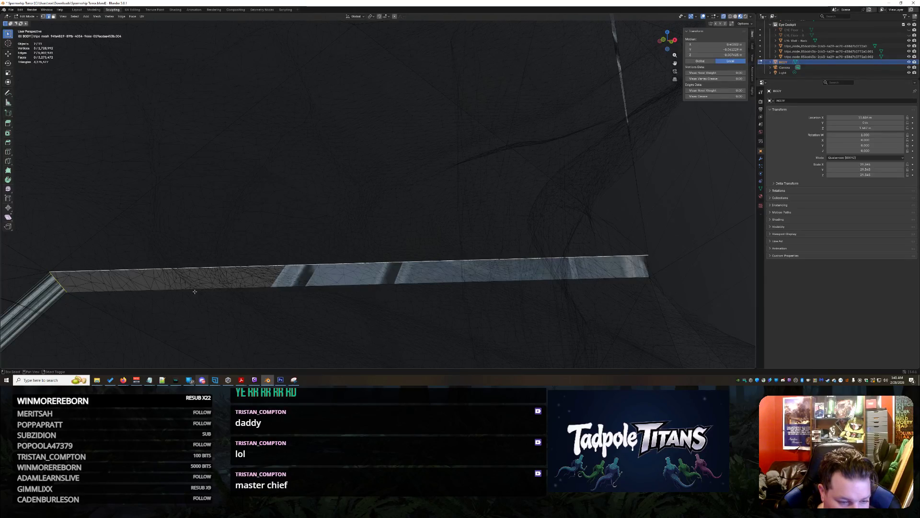
left_click(263, 288, "shift")
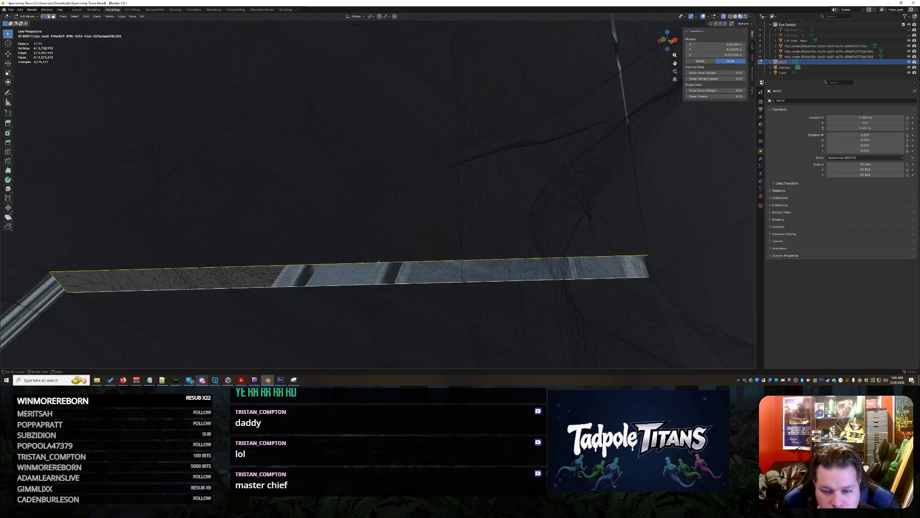
key("f")
- Fill the gap beside the pillar from the beam's end edge and long pillar edges
middle_click_drag(612, 258, 144, 281)
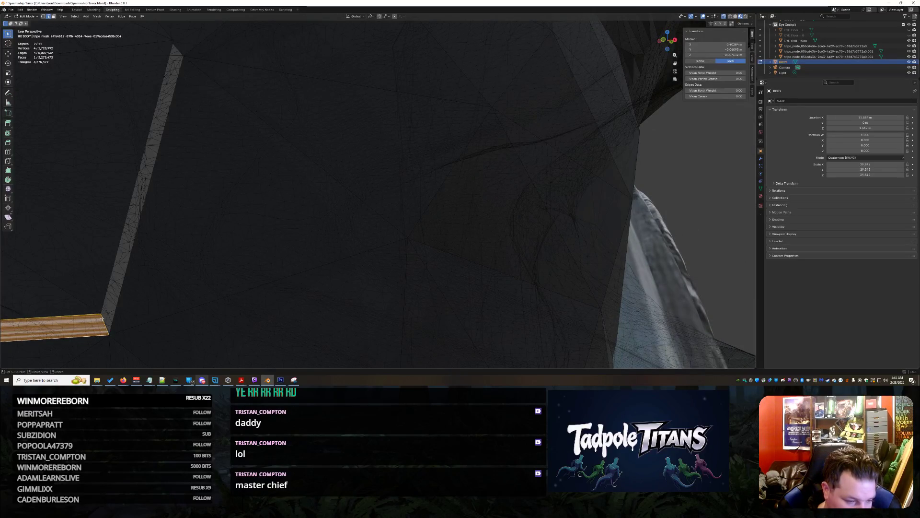
left_click(105, 321)
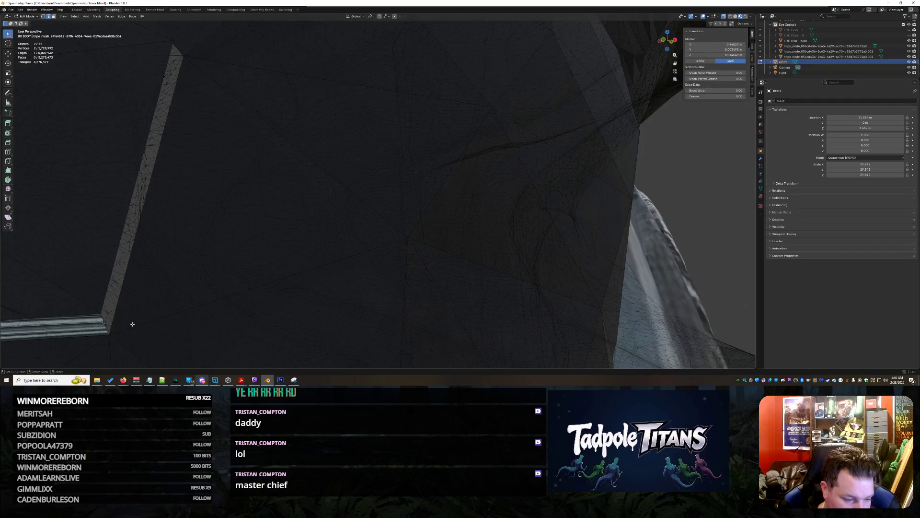
middle_click_drag(127, 326, 133, 311)
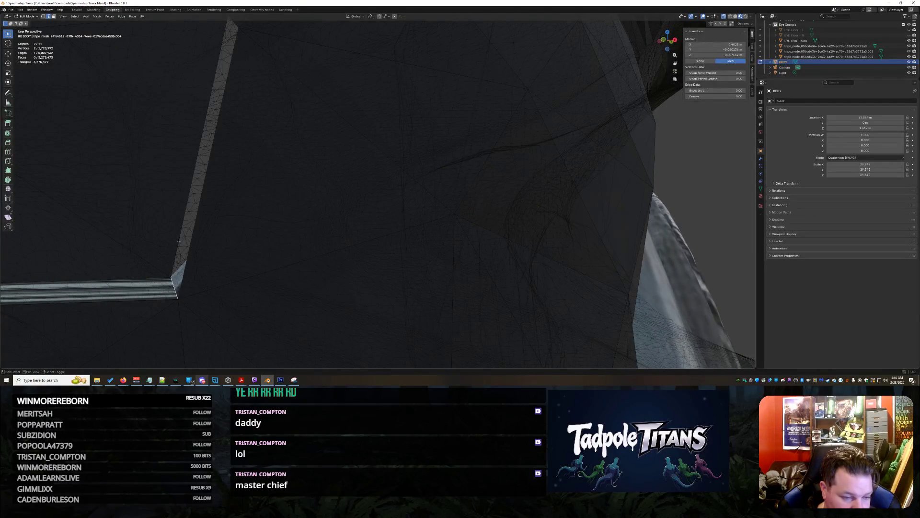
left_click(199, 233, "shift")
left_click(220, 214, "shift")
mouse_move(231, 177)
middle_mouse_down()
mouse_move(246, 159)
mouse_move(150, 238)
middle_mouse_up()
key("f")
scroll(339, 242, "up", 6)
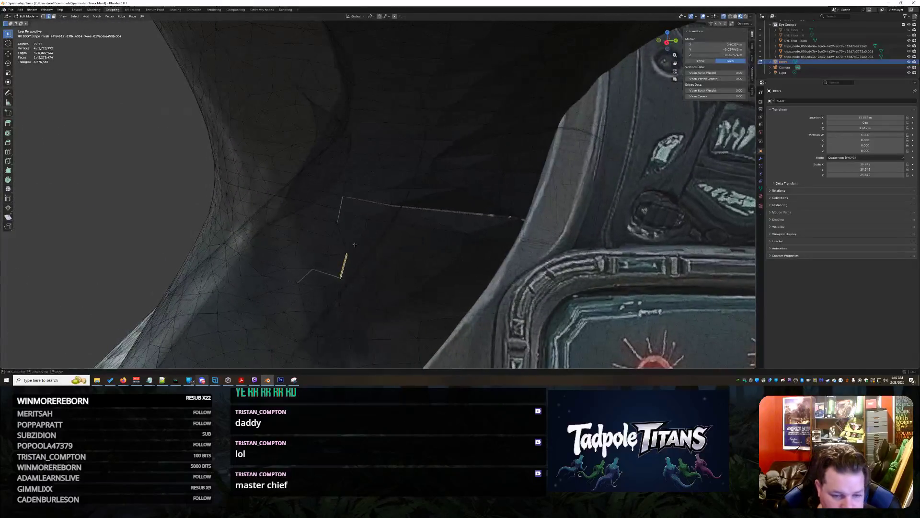
- Fill a face at the corner where the vertical and long horizontal rail edges meet
scroll(328, 283, "down", 2)
scroll(328, 276, "up", 8)
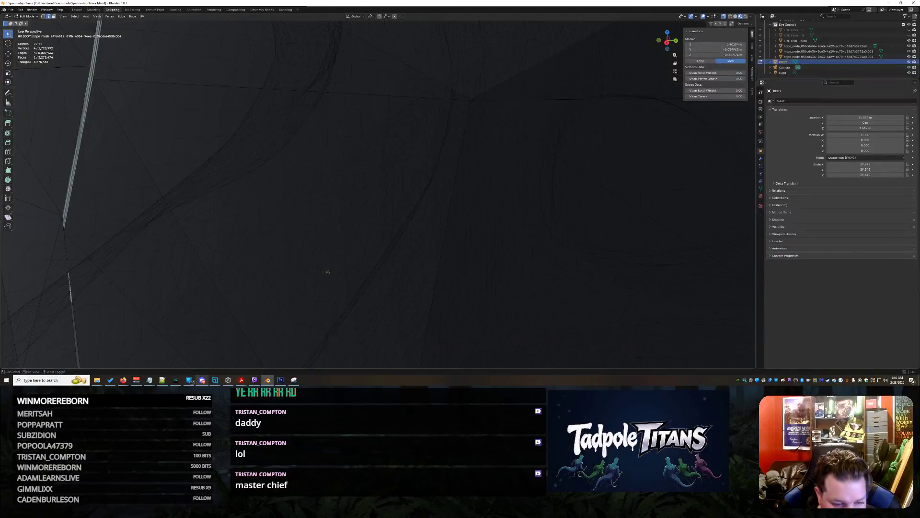
mouse_move(328, 271)
middle_mouse_down()
mouse_move(353, 240)
mouse_move(358, 185)
mouse_move(282, 278)
middle_mouse_up()
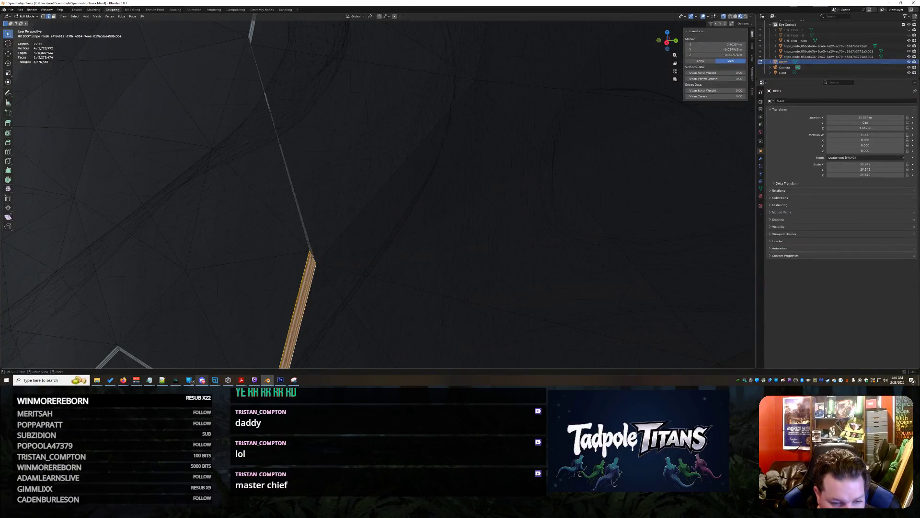
left_click(323, 235)
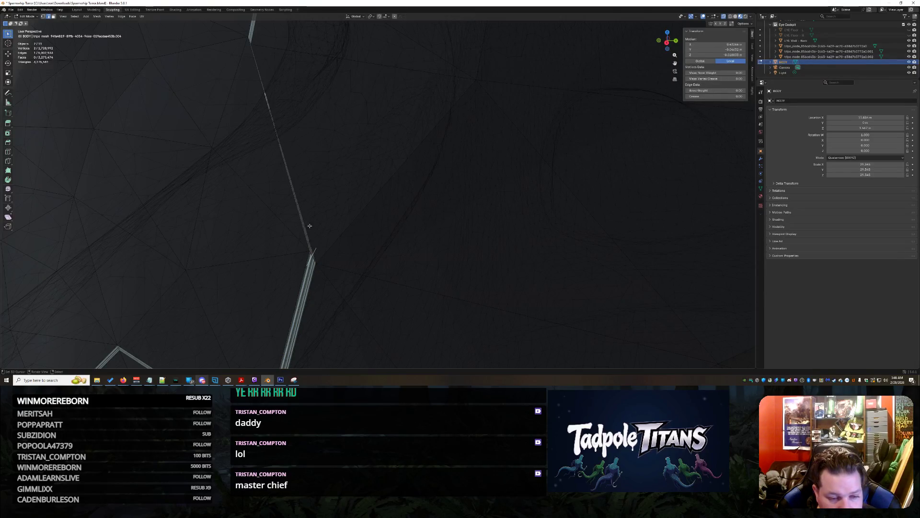
middle_click_drag(293, 223, 252, 242, "shift")
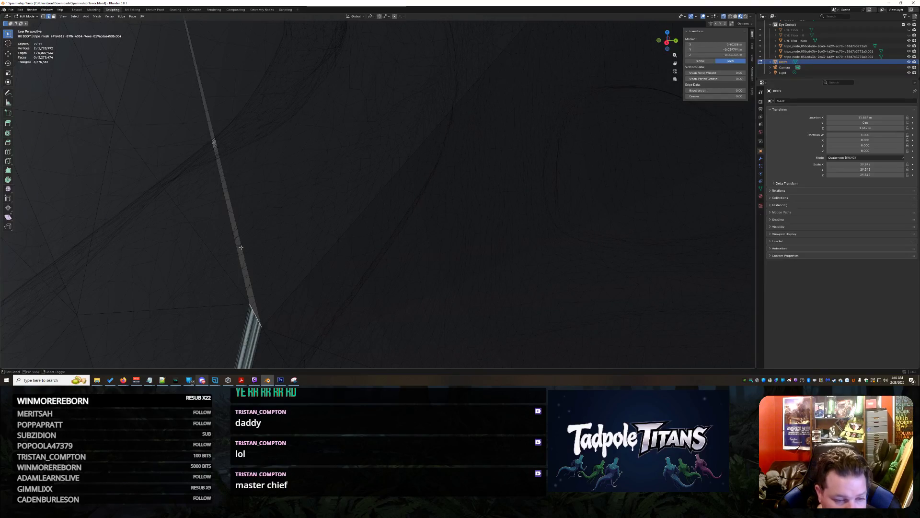
left_click(232, 221, "shift")
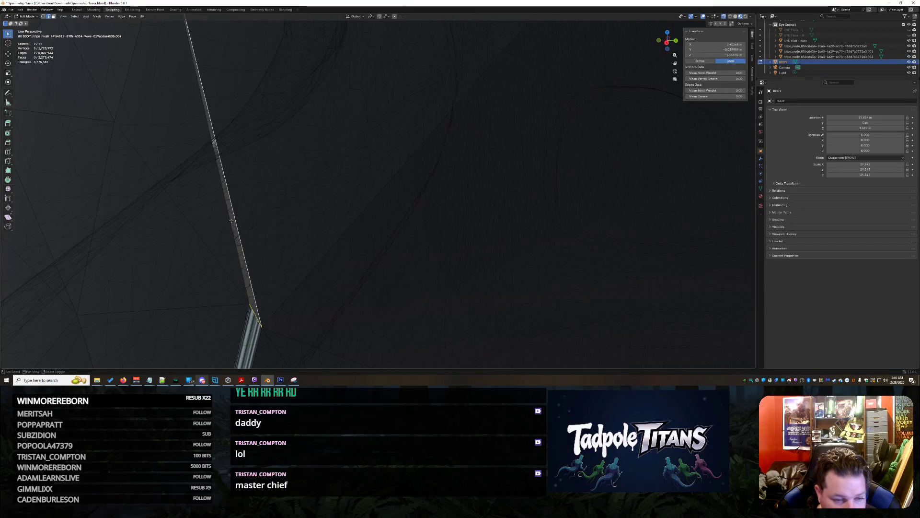
left_click(259, 197, "shift")
scroll(259, 197, "down", 2)
mouse_move(259, 197)
middle_mouse_down("shift")
mouse_move(282, 177)
mouse_move(249, 240)
middle_mouse_up("shift")
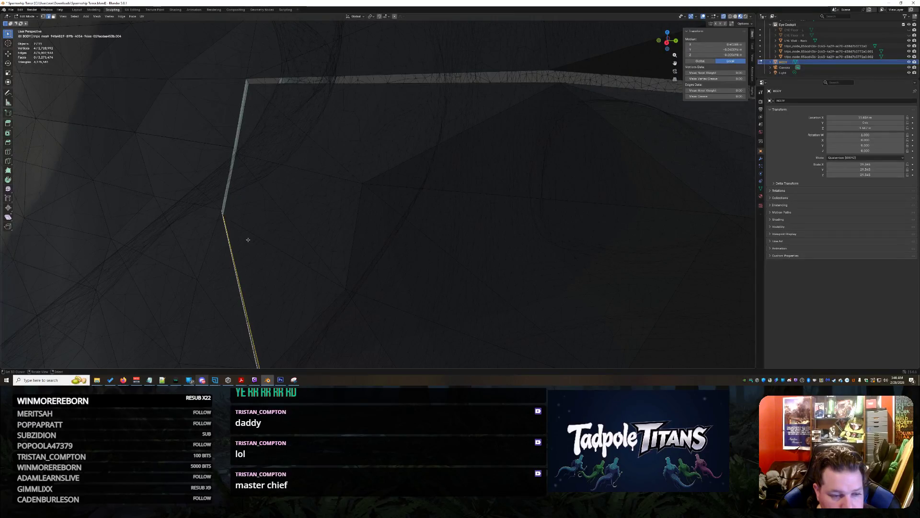
key("f")
- Select just the rail's top and bottom edges at the corner
mouse_move(247, 240)
middle_mouse_down("shift")
mouse_move(280, 256)
mouse_move(323, 319)
middle_mouse_up("shift")
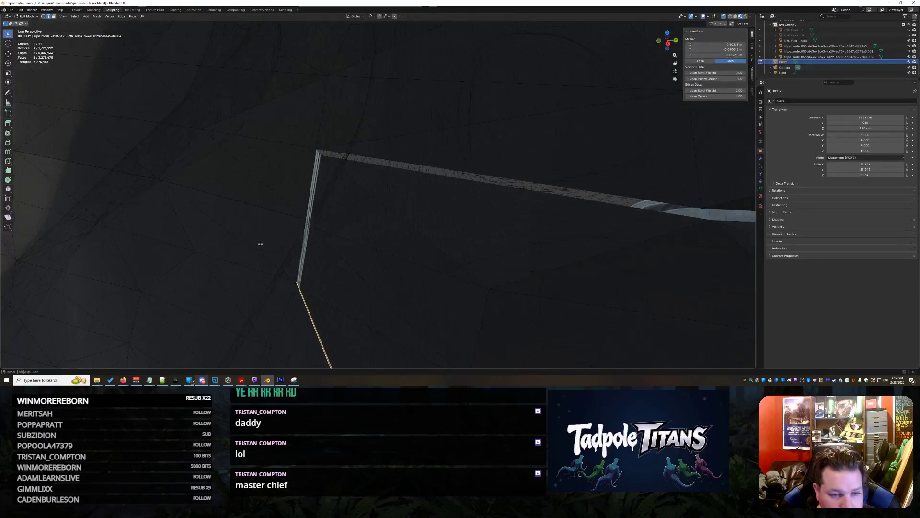
scroll(340, 220, "up", 5)
middle_click_drag(354, 200, 335, 191)
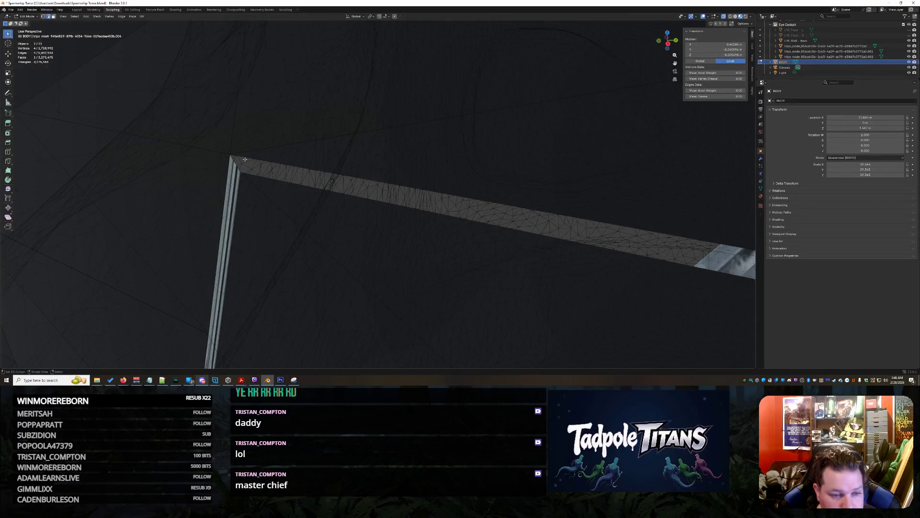
left_click(251, 174)
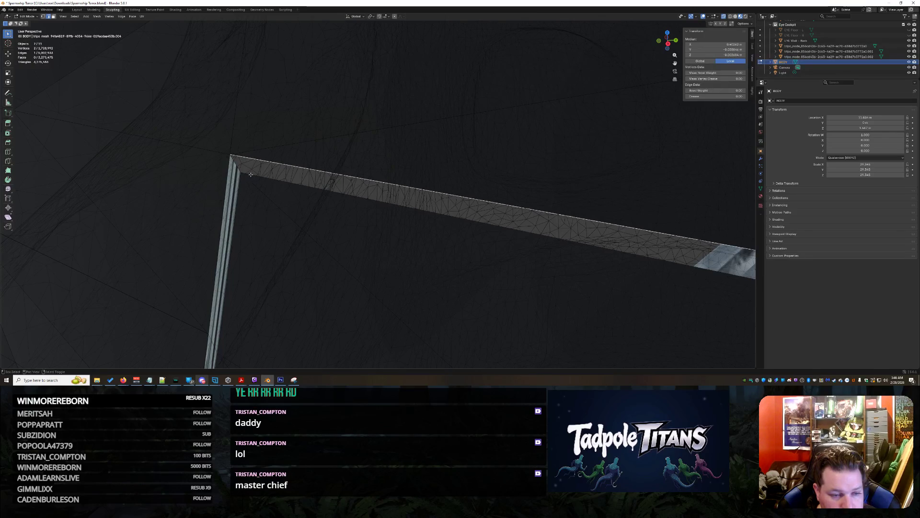
left_click(251, 176, "shift")
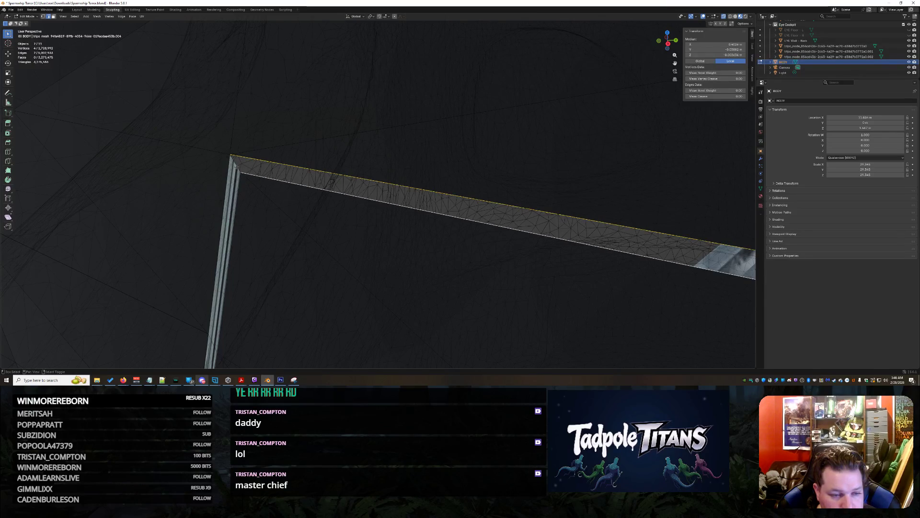
left_click(412, 217, "shift")
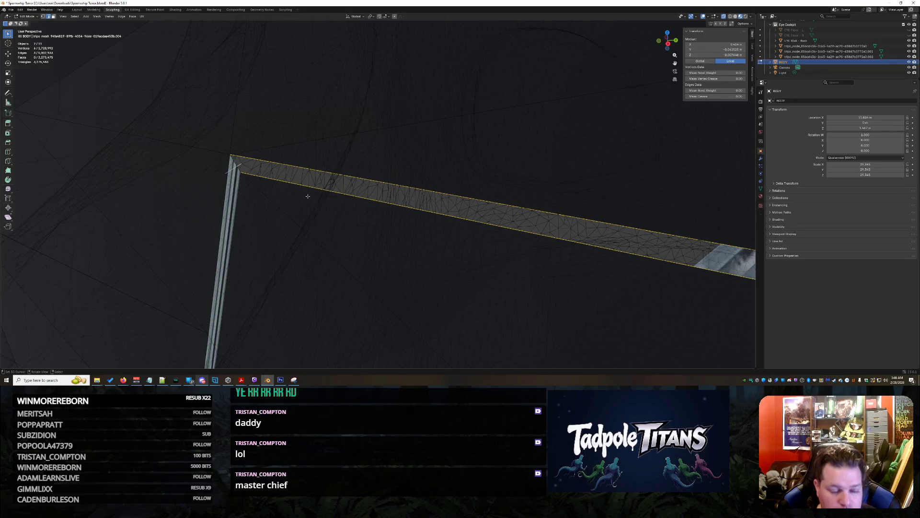
left_click(236, 164, "ctrl")
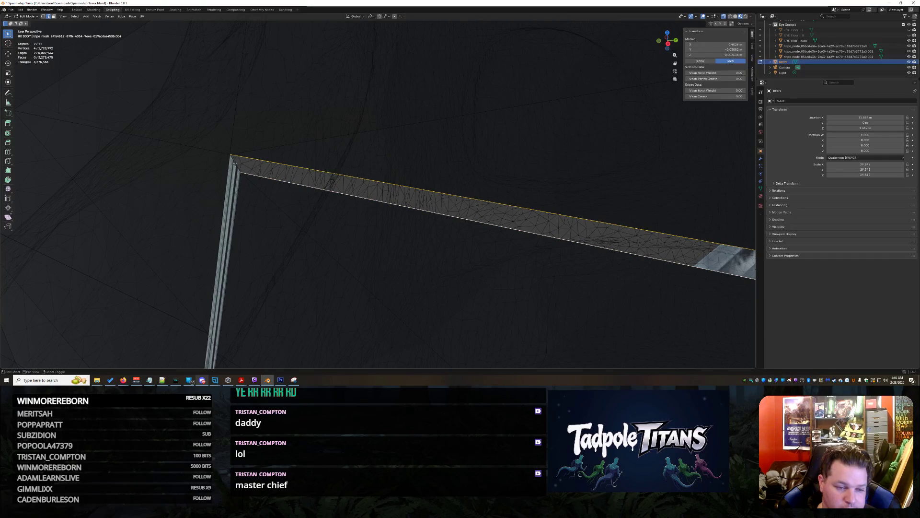
mouse_move(425, 232)
middle_mouse_down()
mouse_move(528, 273)
mouse_move(401, 252)
mouse_move(411, 252)
middle_mouse_up()
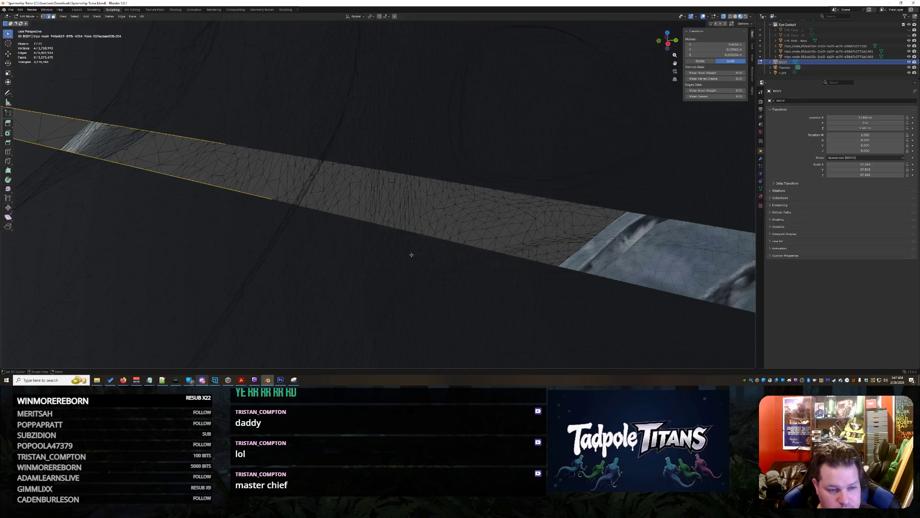
- Fill the four-vertex rail face, then a face across the strip's long edges
key("f")
mouse_move(308, 204)
middle_mouse_down()
mouse_move(378, 223)
mouse_move(468, 232)
mouse_move(419, 242)
middle_mouse_up()
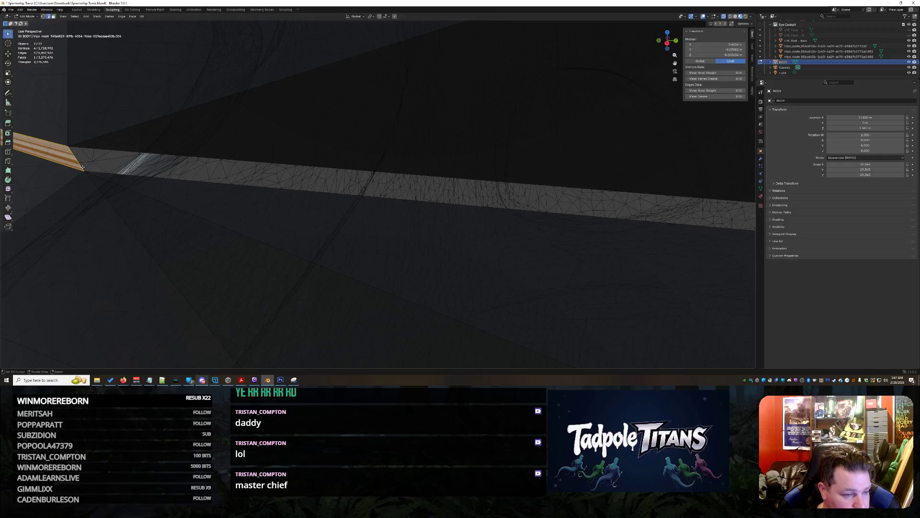
left_click(121, 152)
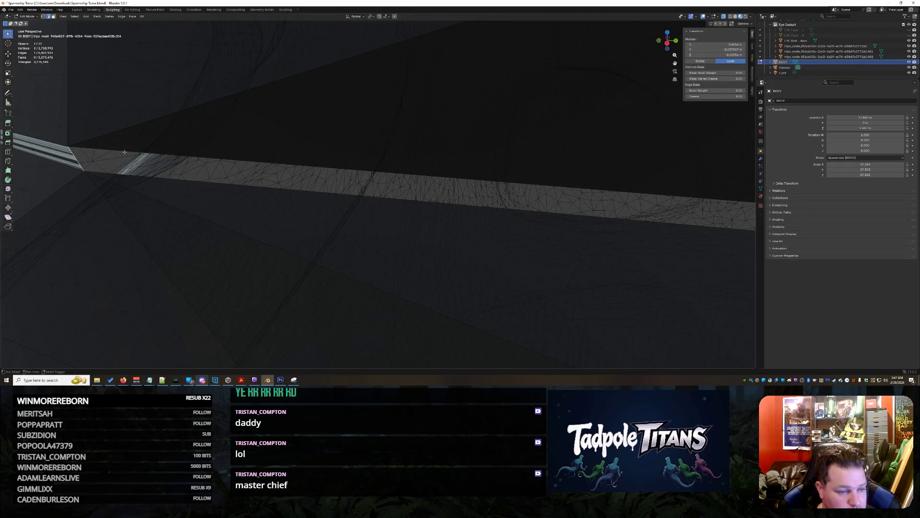
left_click(240, 189, "shift")
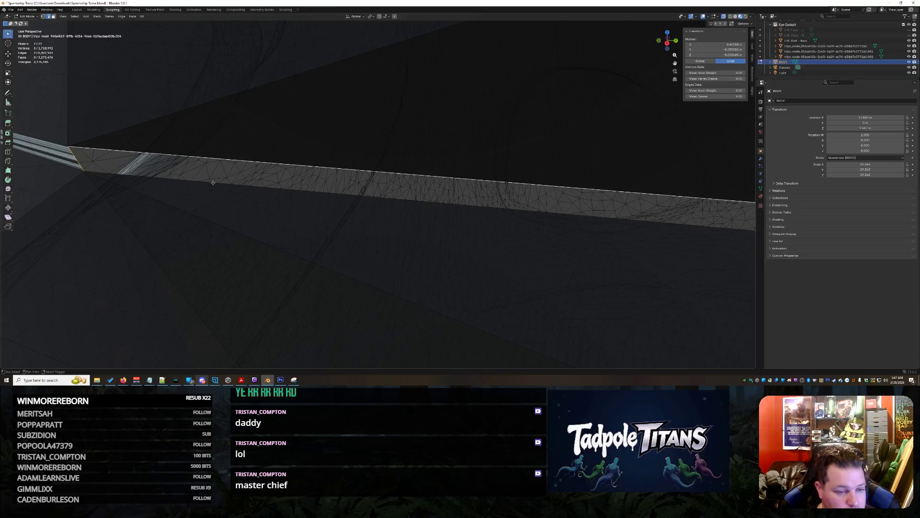
left_click(421, 235, "shift")
mouse_move(544, 253)
middle_mouse_down()
mouse_move(474, 236)
mouse_move(271, 228)
middle_mouse_up()
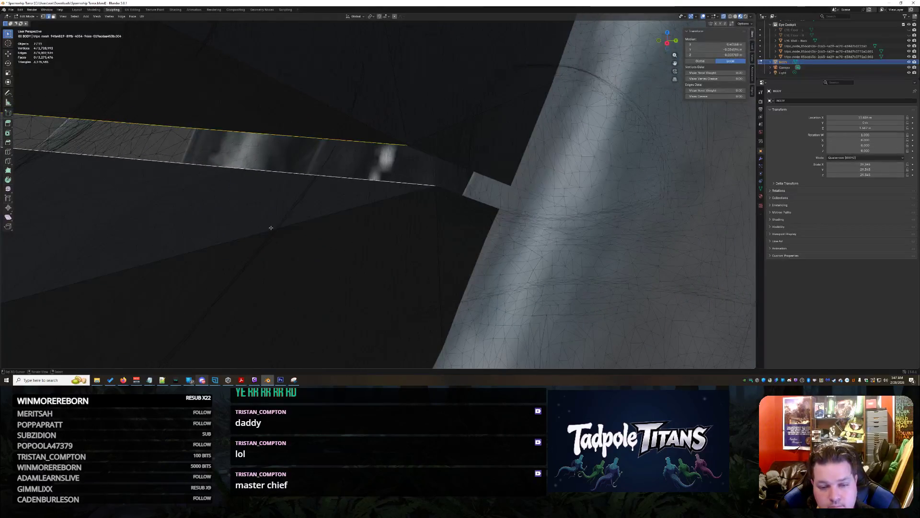
key("f")
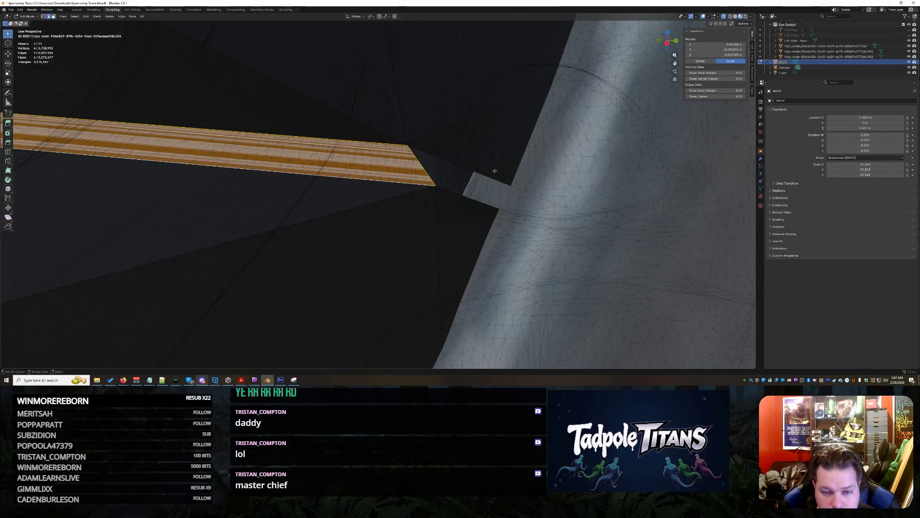
- Select and frame four bridging vertices, clear the selection, then switch to the Tripo console model
left_click(495, 173)
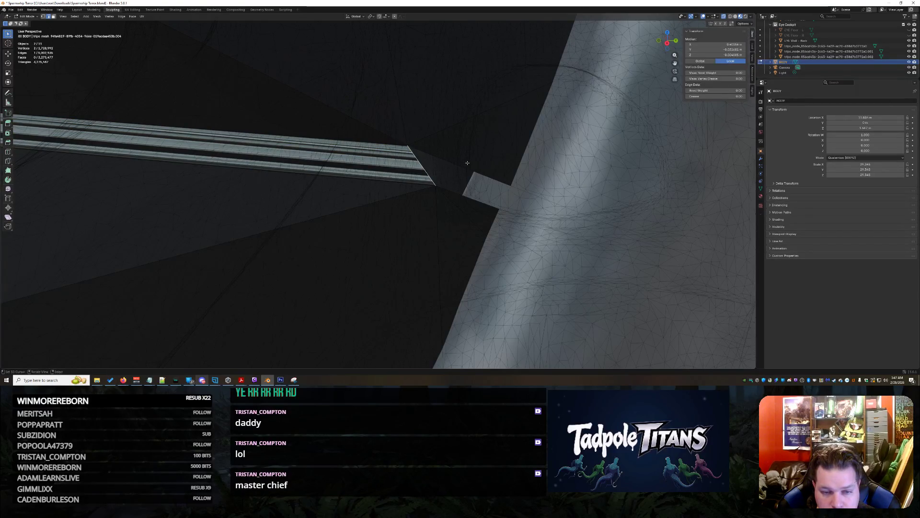
left_click(488, 206, "shift")
left_click(469, 198, "shift")
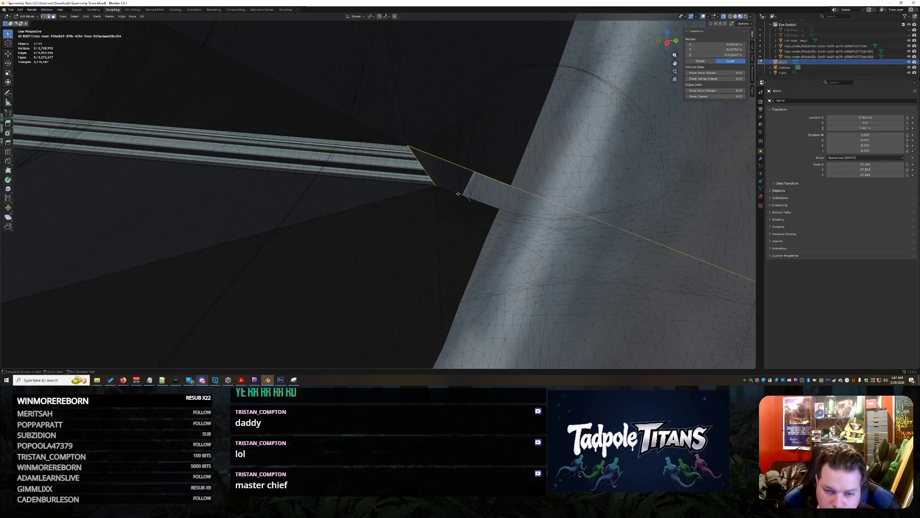
left_click(458, 194, "shift")
key("KP_Decimal")
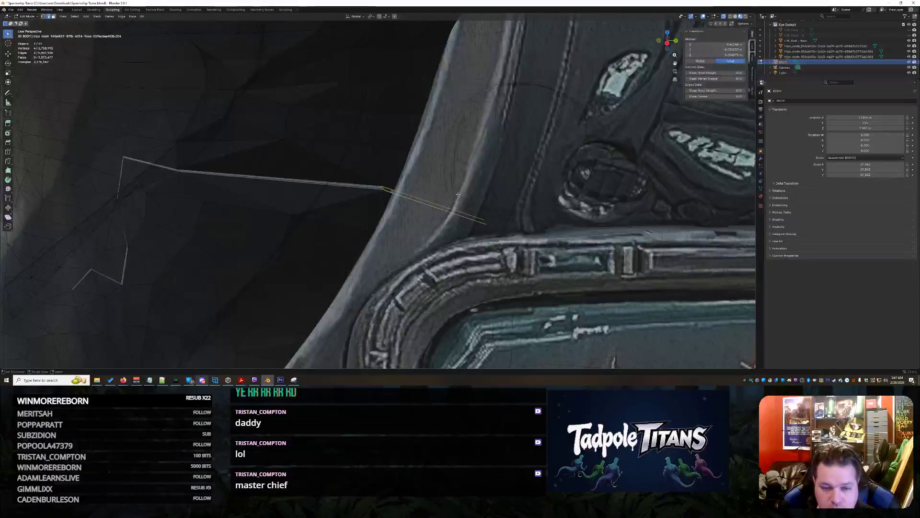
scroll(407, 215, "down", 5)
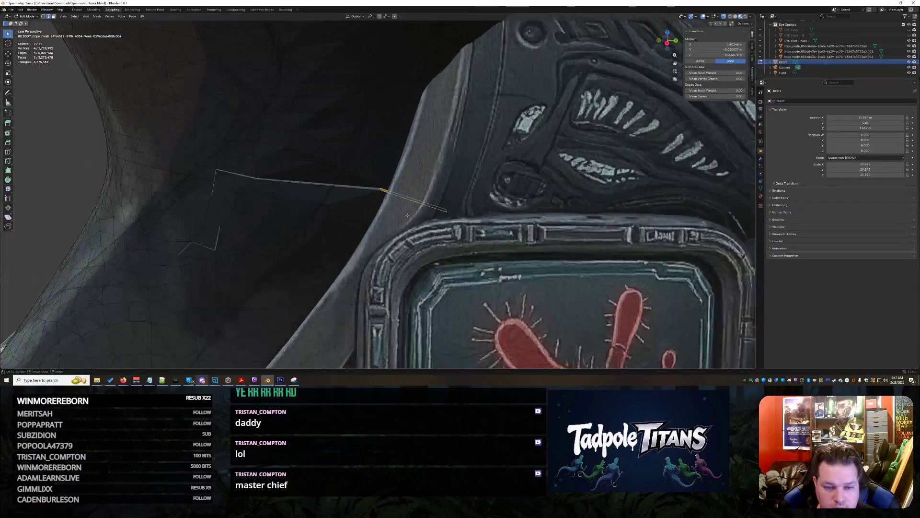
mouse_move(407, 215)
middle_mouse_down()
mouse_move(509, 217)
mouse_move(492, 178)
middle_mouse_up()
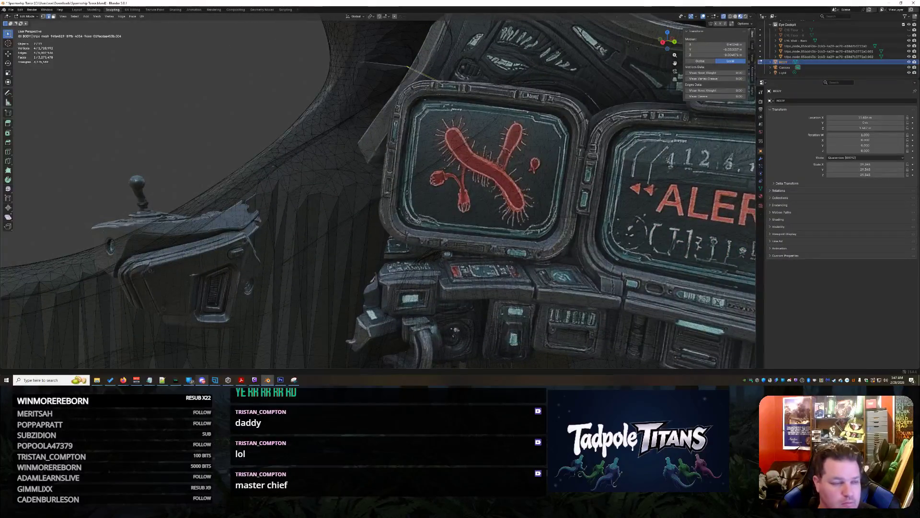
key("KP_Decimal")
left_click(242, 104)
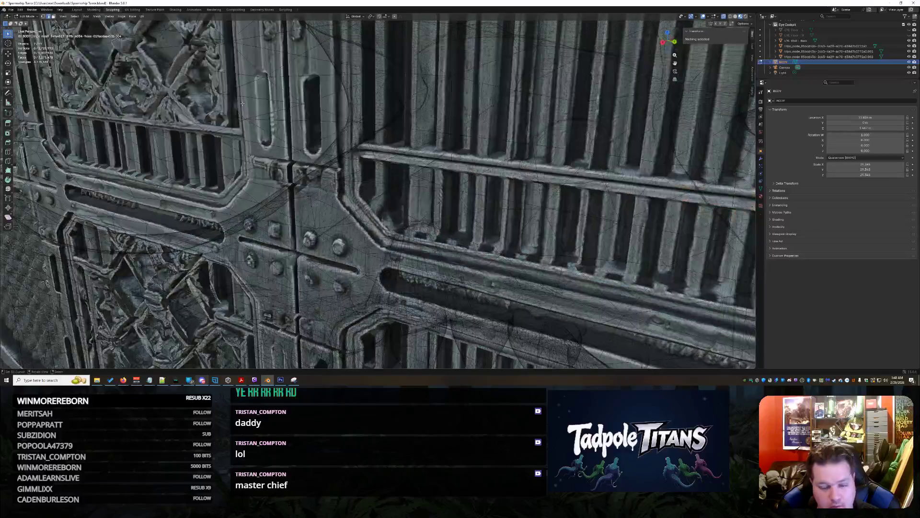
mouse_move(123, 379)
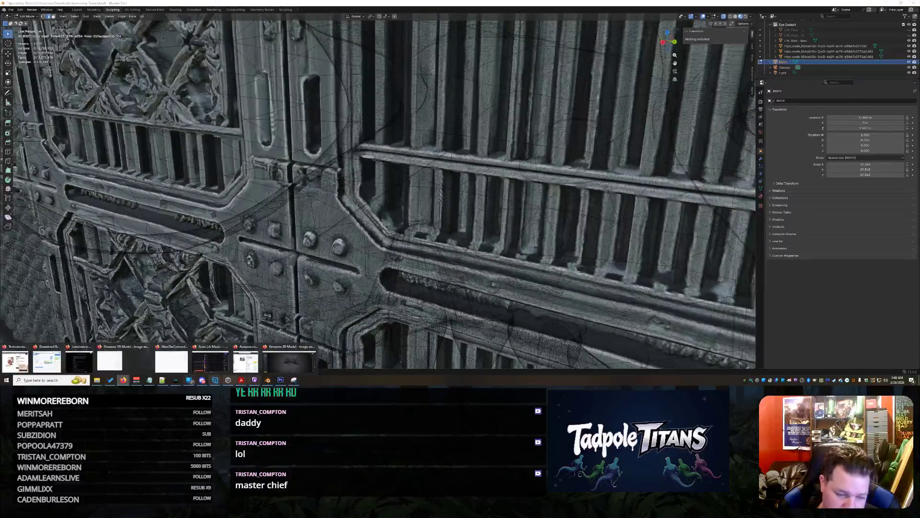
left_click(294, 365)
mouse_move(572, 224)
left_mouse_down()
mouse_move(460, 219)
mouse_move(460, 245)
mouse_move(460, 221)
left_mouse_up()
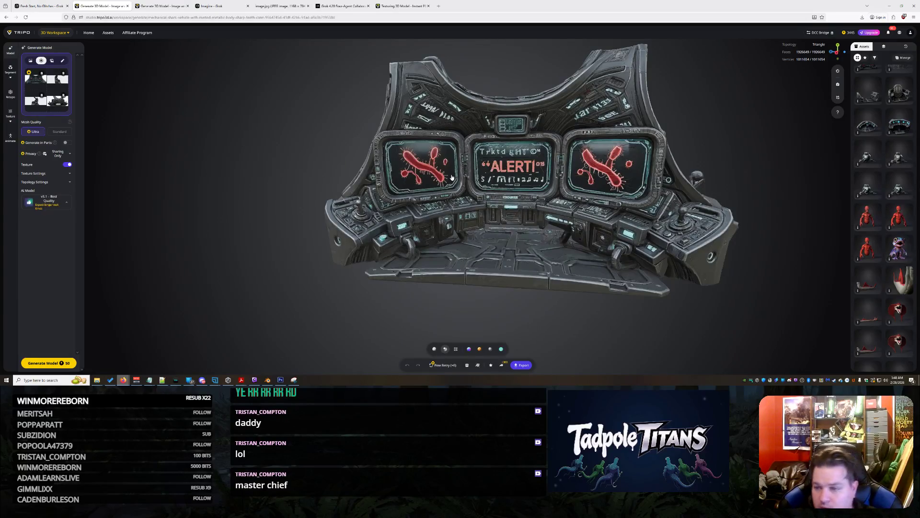
scroll(477, 192, "down", 2)
scroll(527, 199, "up", 5)
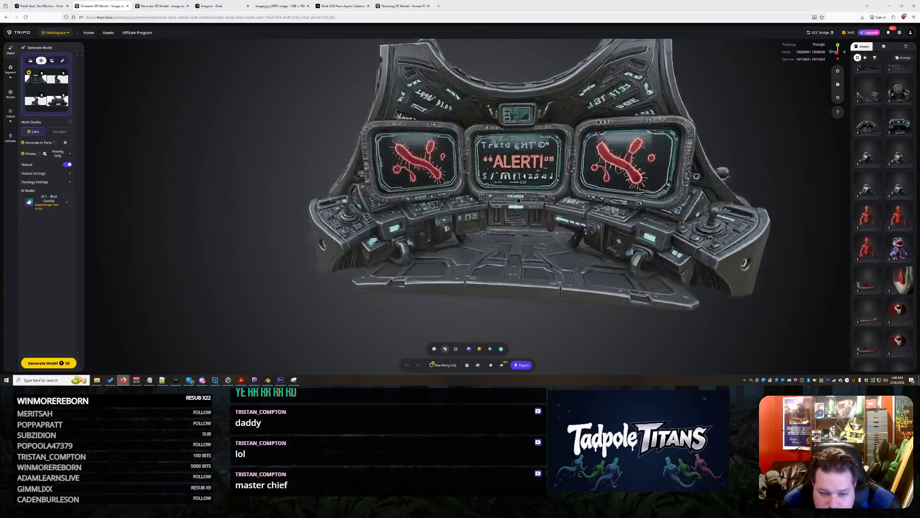
scroll(601, 205, "down", 3)
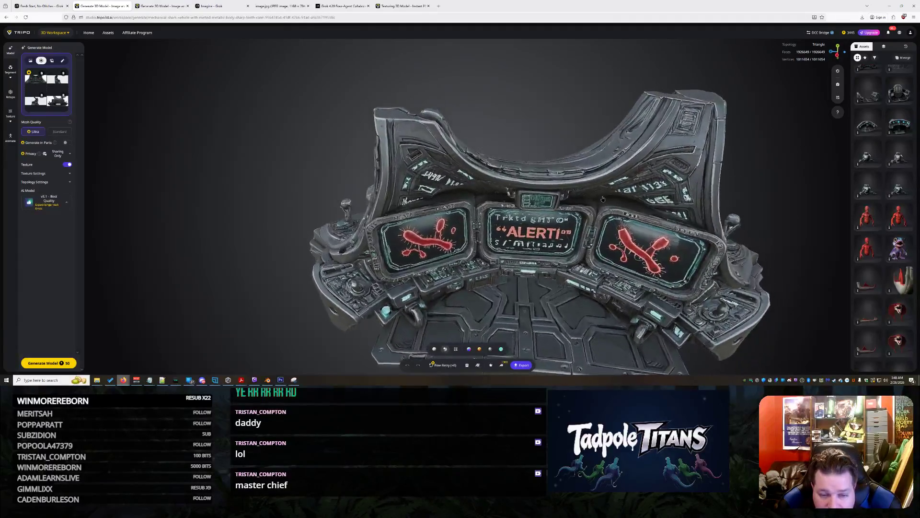
scroll(619, 208, "up", 2)
mouse_move(618, 207)
left_mouse_down()
mouse_move(678, 206)
mouse_move(630, 200)
left_mouse_up()
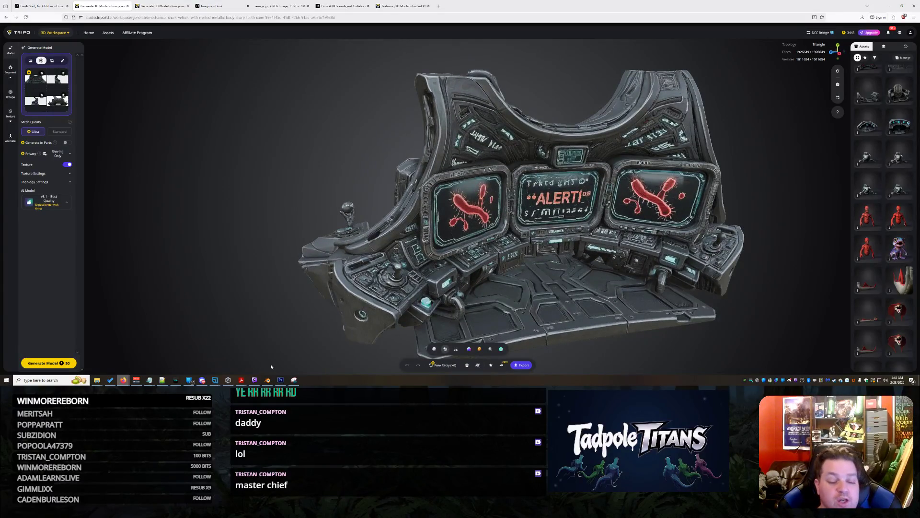
mouse_move(176, 379)
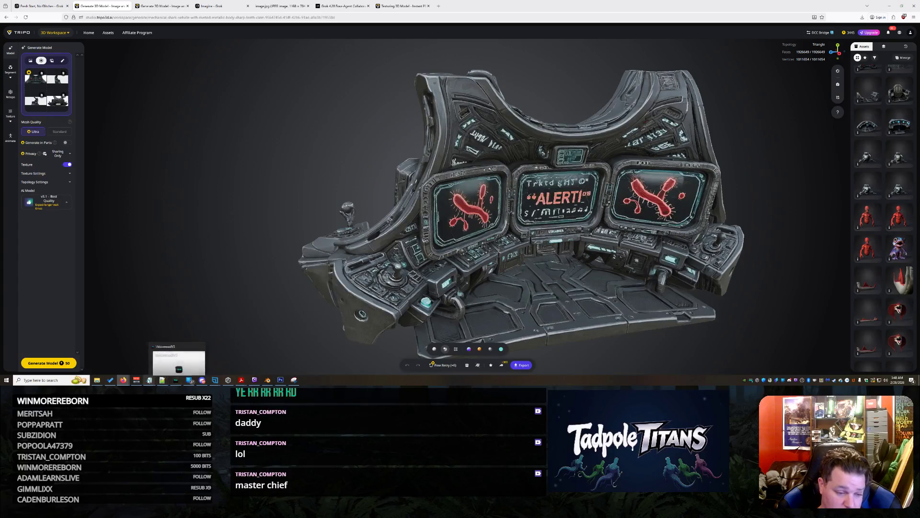
left_click(268, 380)
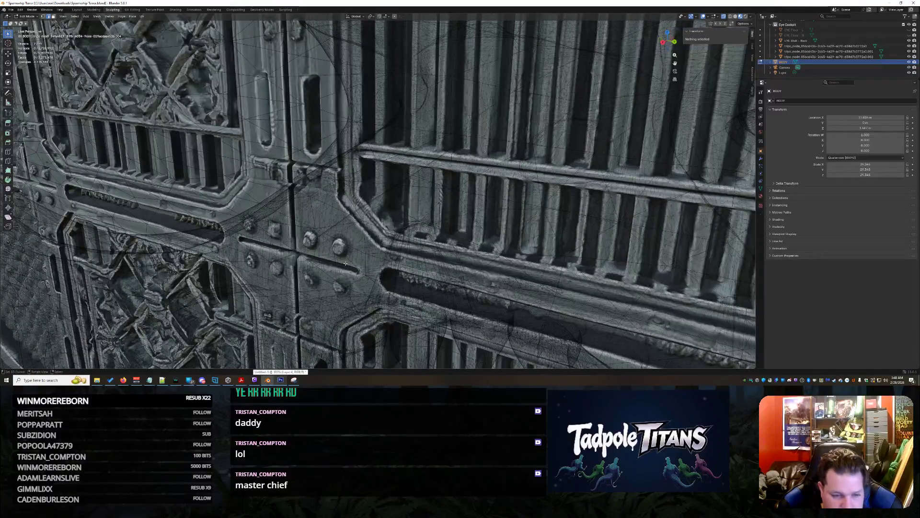
- Hide the three tripo_node cockpit screen meshes in the Outliner
scroll(223, 123, "down", 15)
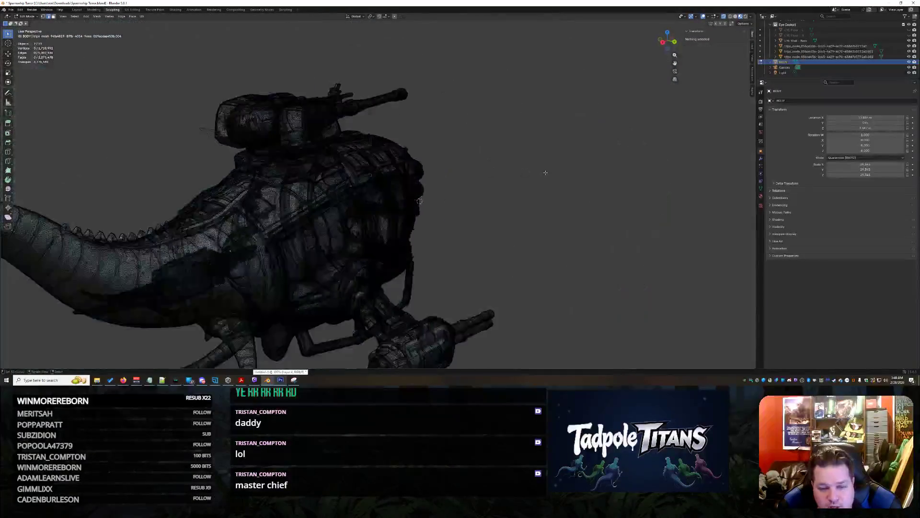
middle_click_drag(500, 177, 516, 179)
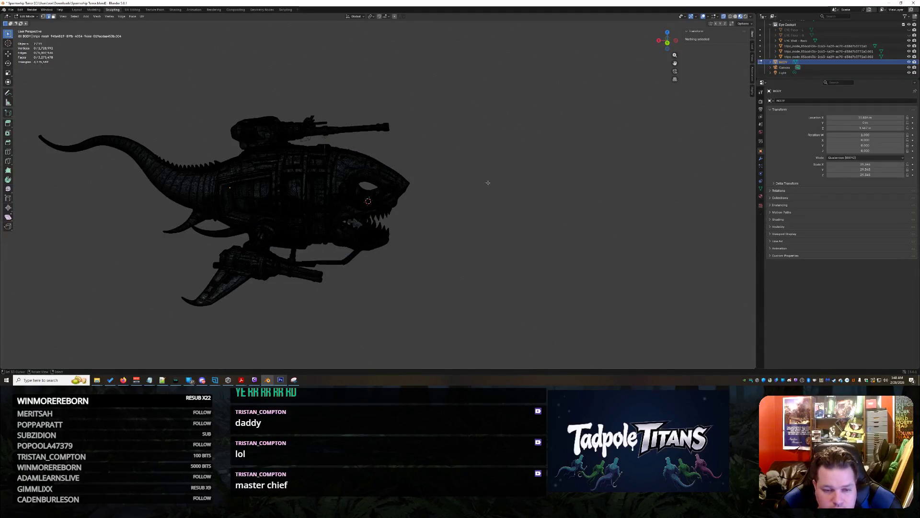
scroll(488, 182, "up", 10)
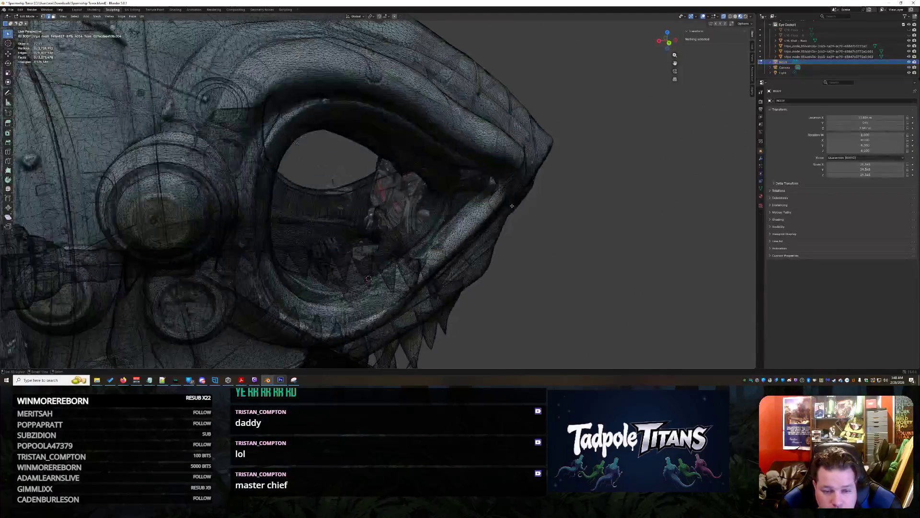
scroll(512, 206, "up", 10)
scroll(575, 213, "up", 10)
scroll(613, 164, "up", 5)
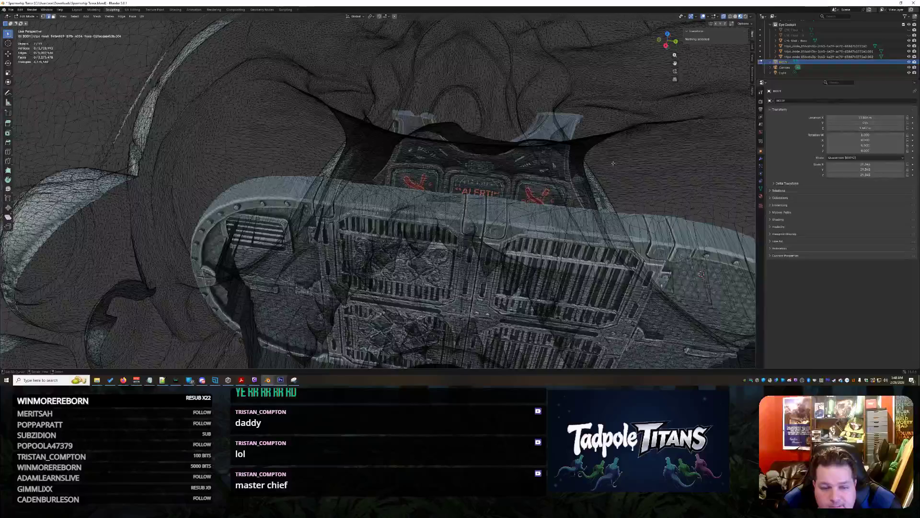
scroll(829, 52, "up", 3)
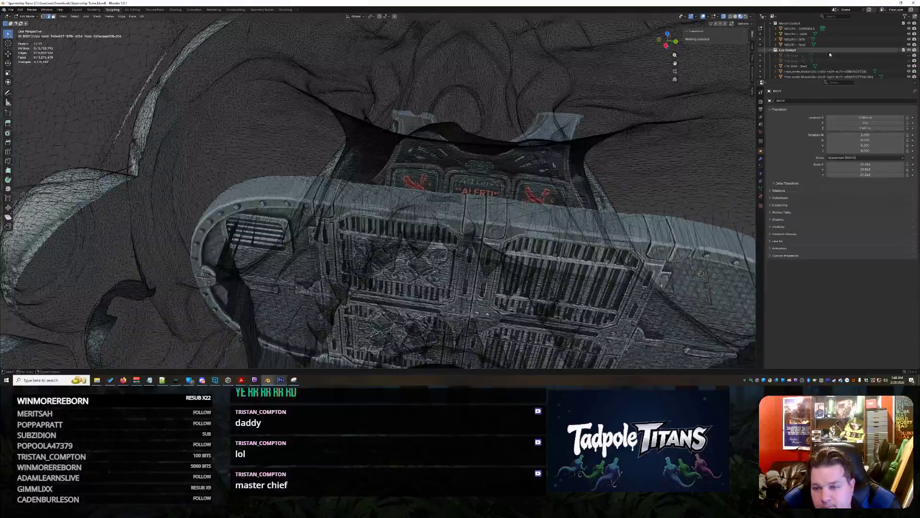
scroll(829, 52, "down", 3)
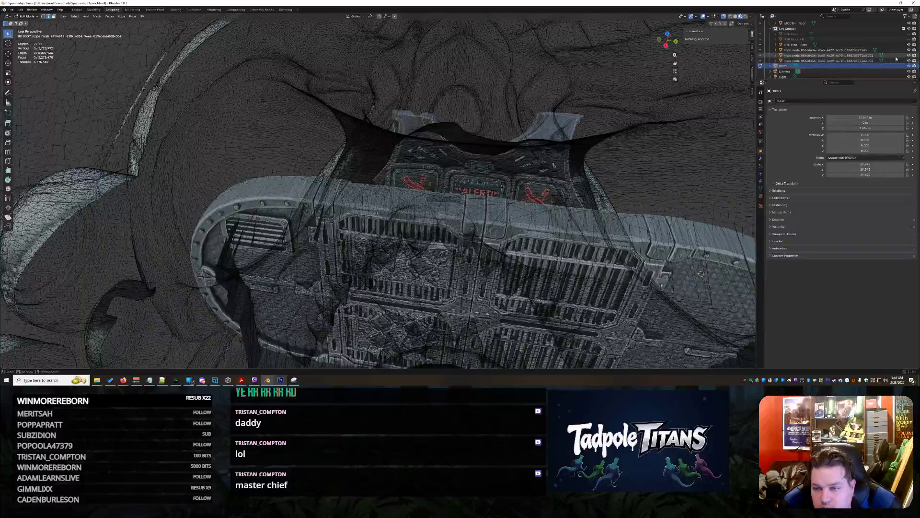
left_click(909, 50)
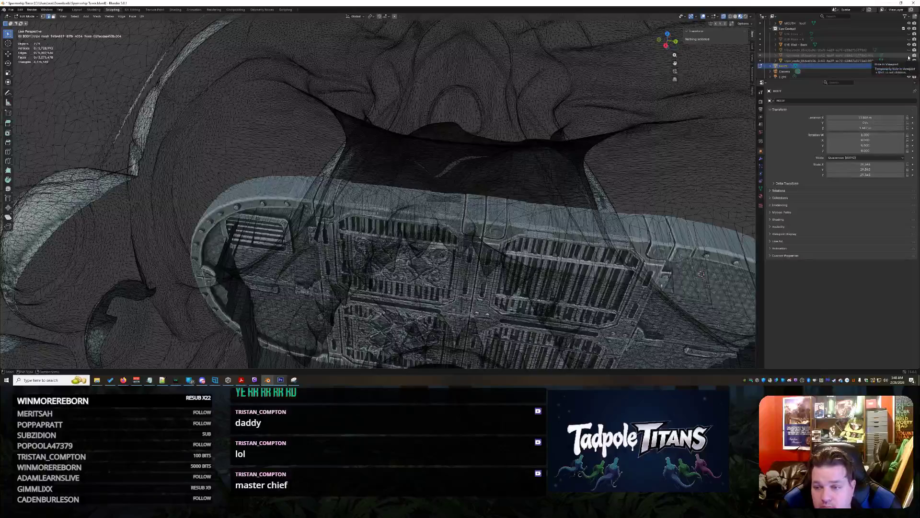
left_click(909, 56)
left_click(910, 61)
- Orbit and zoom into the dark interior of the shark's mouth cavity
middle_click_drag(383, 191, 450, 125)
scroll(448, 135, "up", 10)
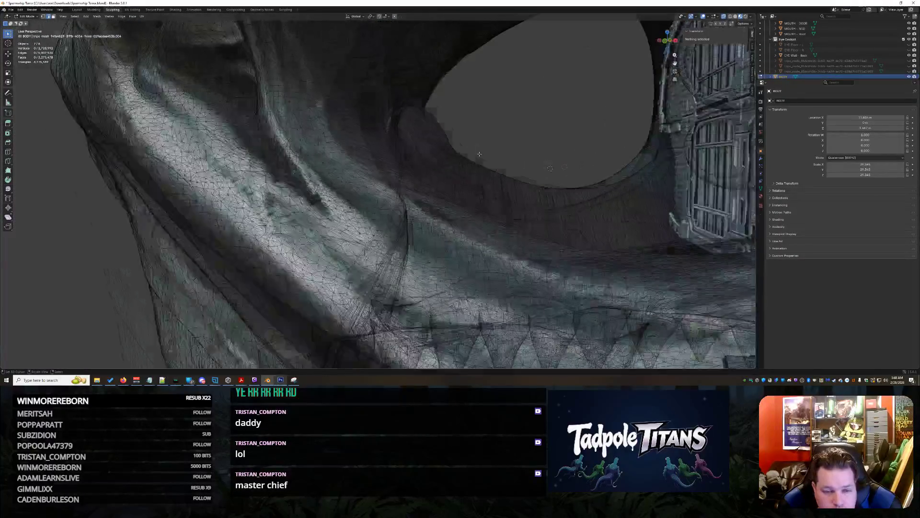
scroll(442, 167, "up", 10)
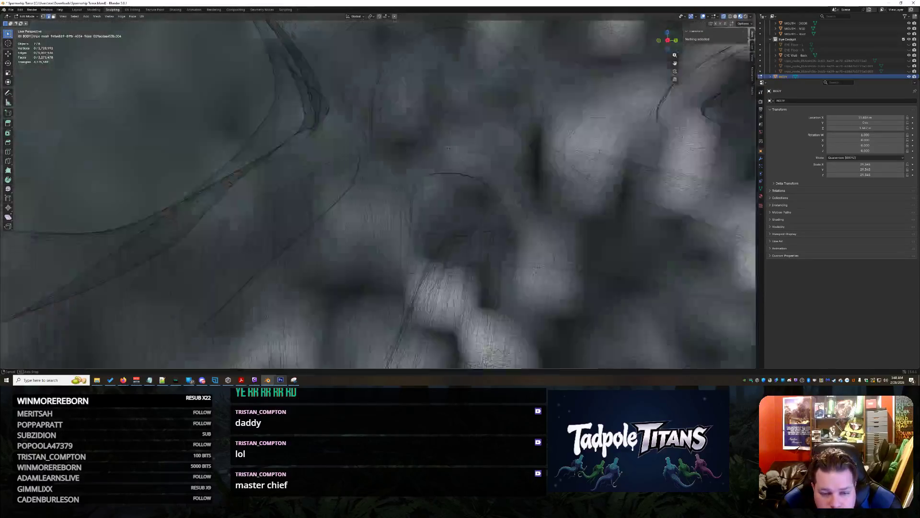
middle_click_drag(449, 148, 434, 168)
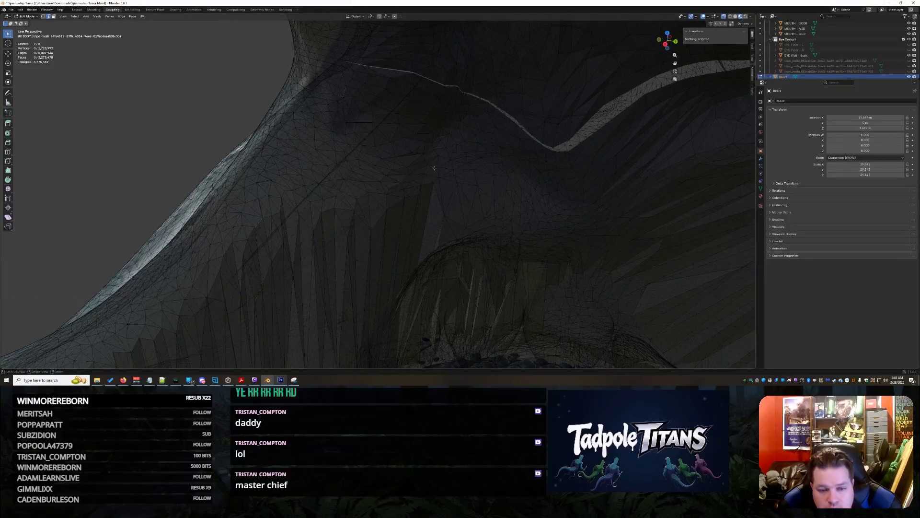
middle_click_drag(495, 205, 381, 169)
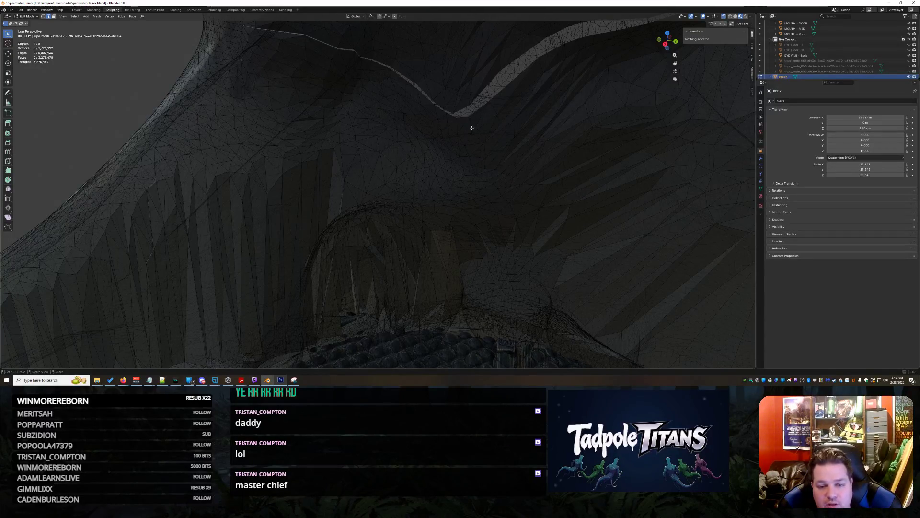
mouse_move(534, 123)
middle_mouse_down()
mouse_move(540, 138)
mouse_move(417, 216)
mouse_move(425, 202)
mouse_move(380, 195)
mouse_move(404, 197)
mouse_move(398, 202)
middle_mouse_up()
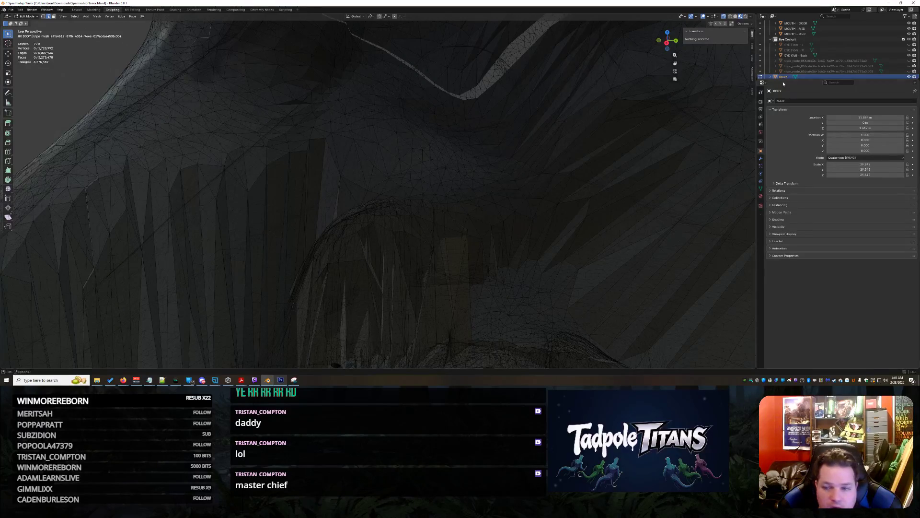
- Switch to the Layout workspace and put the shark body back into Sculpt Mode
left_click(77, 9)
middle_click_drag(294, 187, 384, 190)
scroll(395, 189, "up", 6)
scroll(394, 190, "up", 6)
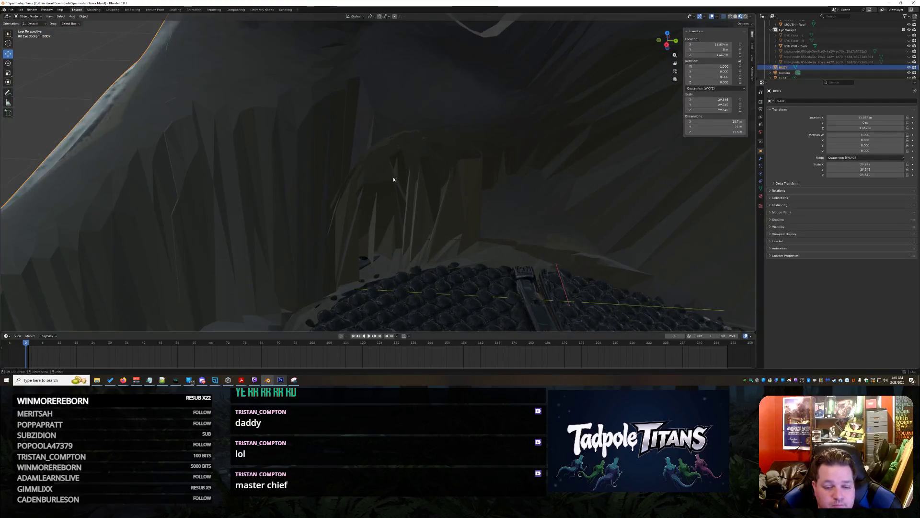
middle_click_drag(350, 208, 284, 166)
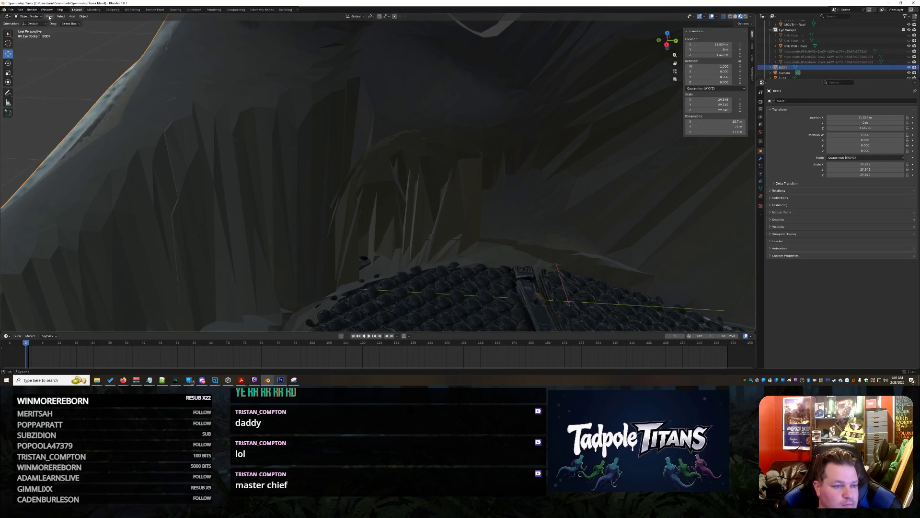
left_click(30, 16)
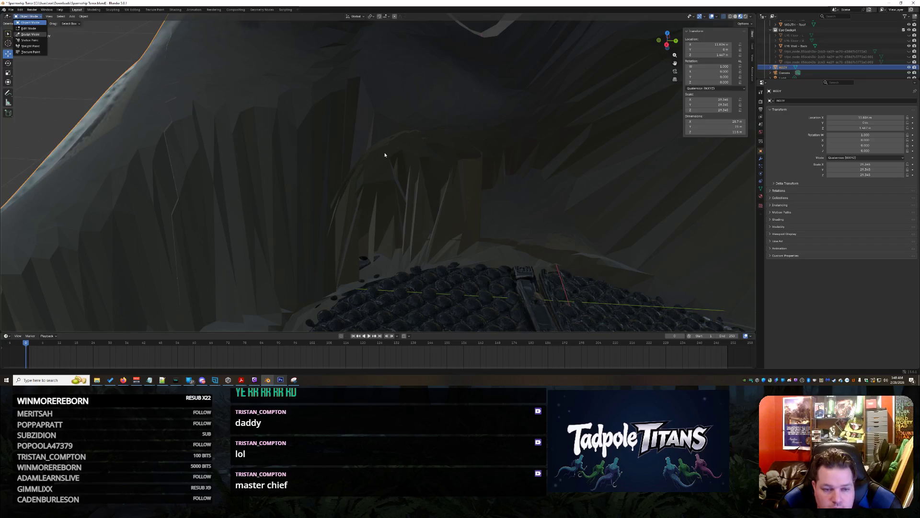
key("Return")
- Bring the pale inner wall into view and pick a different sculpt brush
scroll(426, 156, "up", 5)
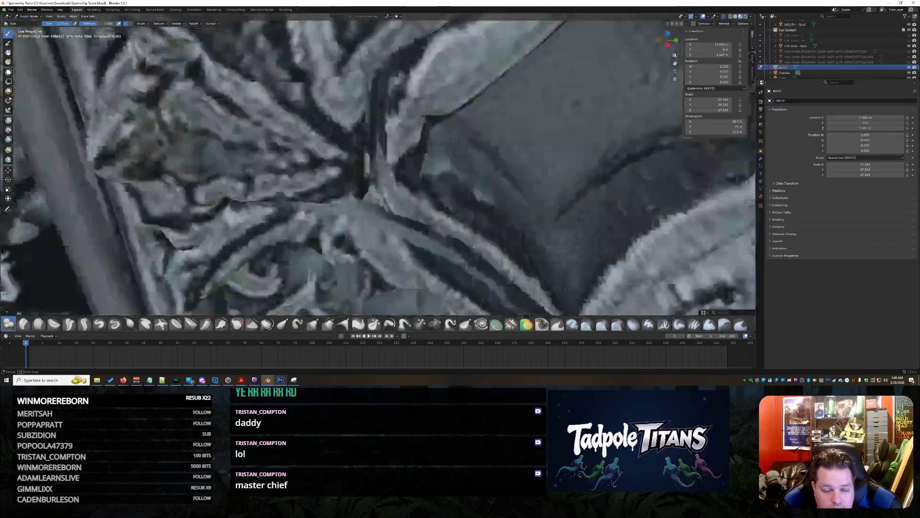
scroll(425, 155, "down", 5)
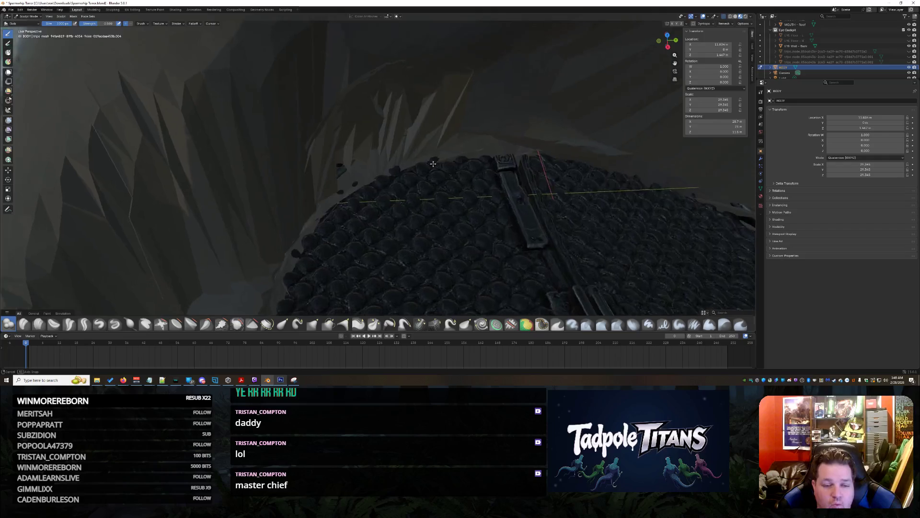
middle_click_drag(433, 164, 432, 155)
mouse_move(501, 155)
middle_mouse_down()
mouse_move(473, 144)
mouse_move(423, 202)
mouse_move(319, 175)
middle_mouse_up()
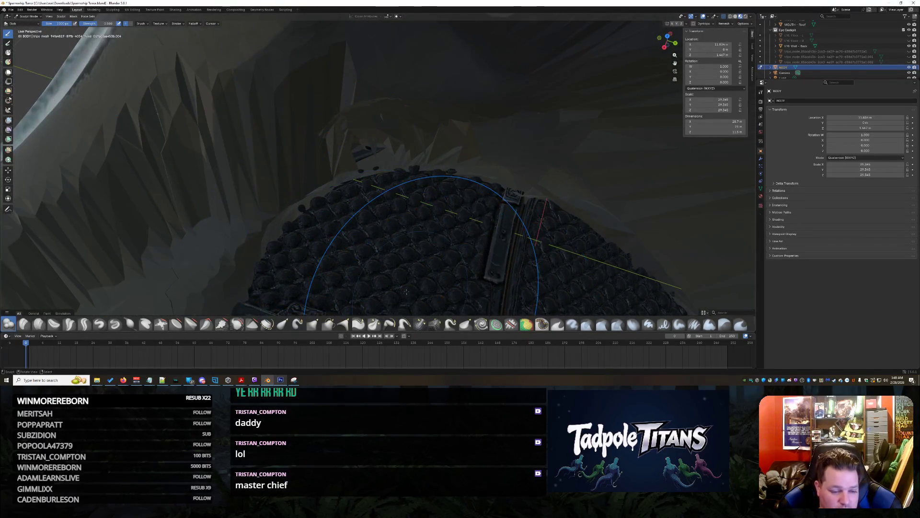
left_click(497, 326)
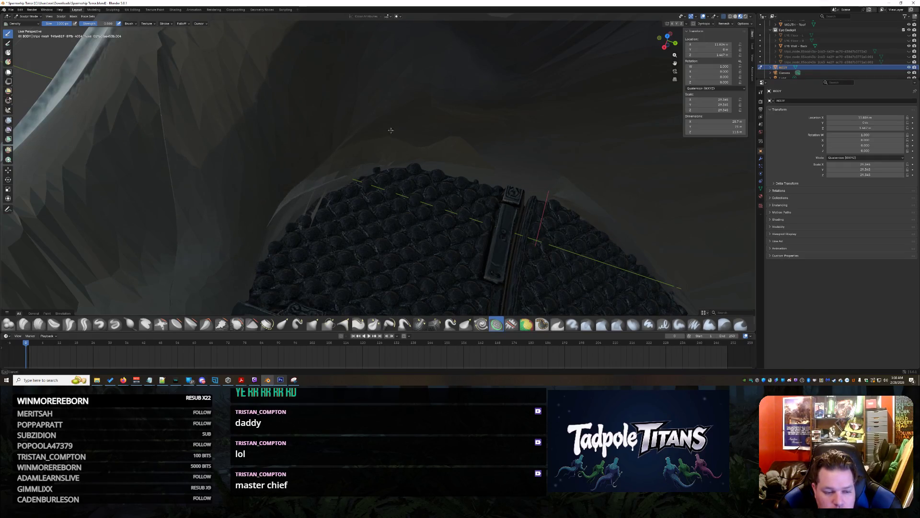
- Pull the inner wall's edge upward into thicker strands
mouse_move(527, 152)
middle_mouse_down()
mouse_move(564, 132)
mouse_move(380, 144)
middle_mouse_up()
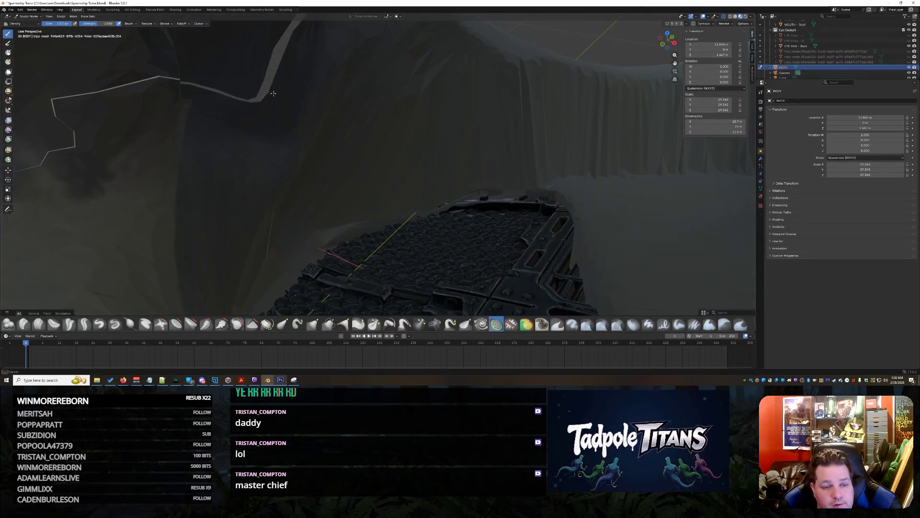
left_click_drag(232, 93, 201, 65)
left_click_drag(181, 31, 252, 72)
middle_click_drag(319, 24, 317, 63)
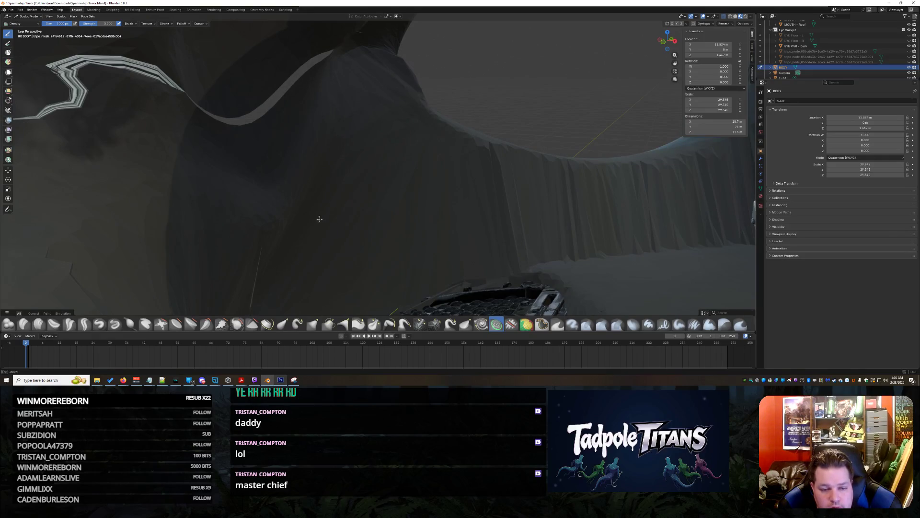
middle_click_drag(238, 245, 316, 290)
- Switch brushes and box-hide a chunk of the left wall geometry
left_click(194, 326)
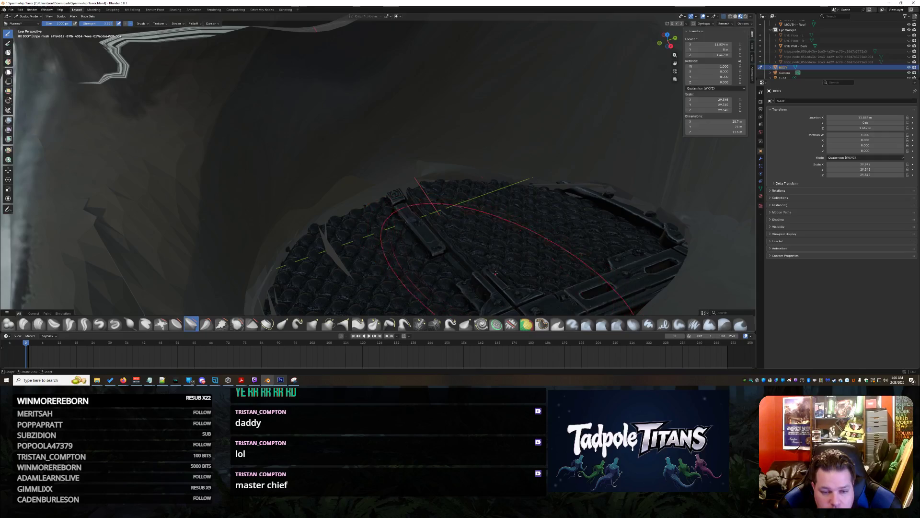
key("b")
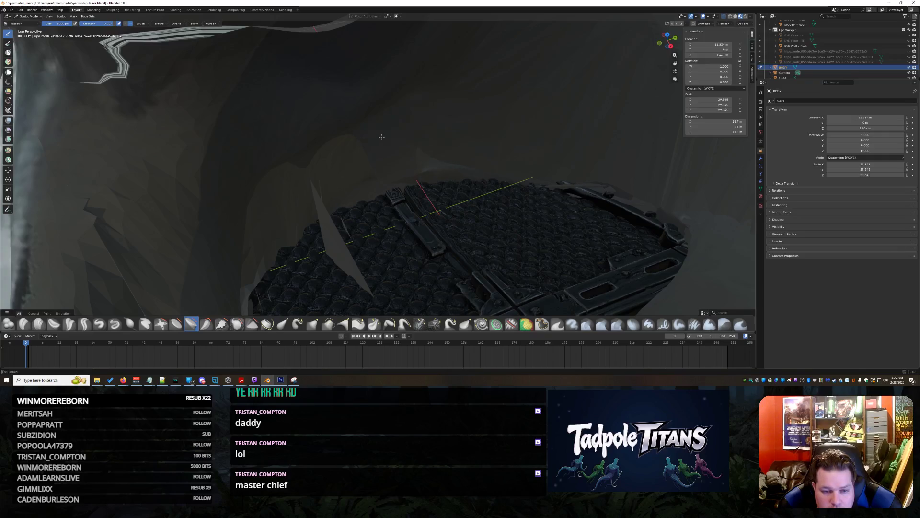
left_click_drag(401, 116, 209, 105)
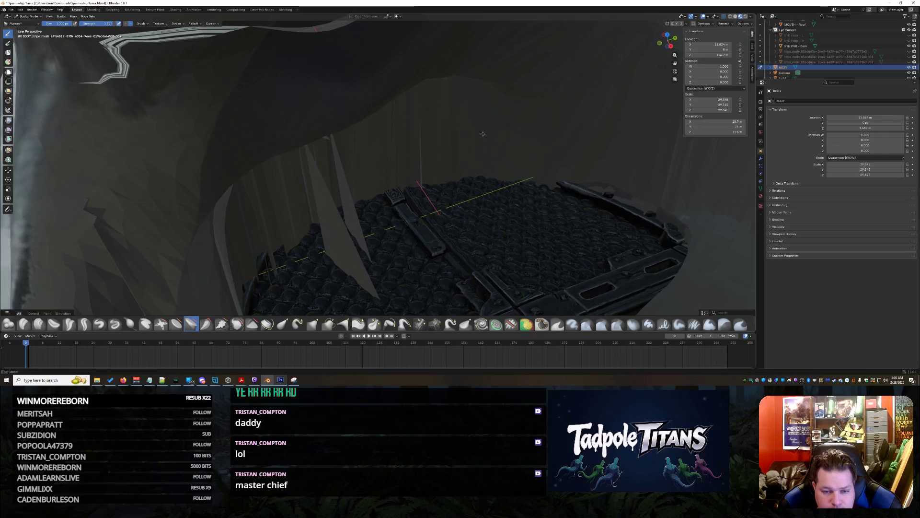
mouse_move(343, 142)
middle_mouse_down()
mouse_move(421, 121)
mouse_move(445, 159)
mouse_move(372, 181)
mouse_move(314, 170)
mouse_move(397, 175)
mouse_move(329, 186)
mouse_move(384, 179)
middle_mouse_up()
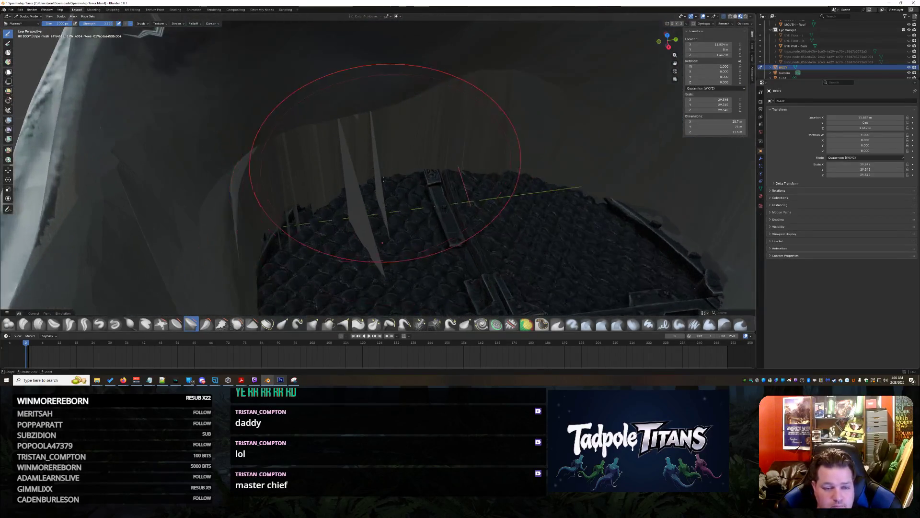
mouse_move(346, 113)
middle_mouse_down()
mouse_move(461, 107)
mouse_move(450, 174)
mouse_move(438, 189)
mouse_move(408, 196)
middle_mouse_up()
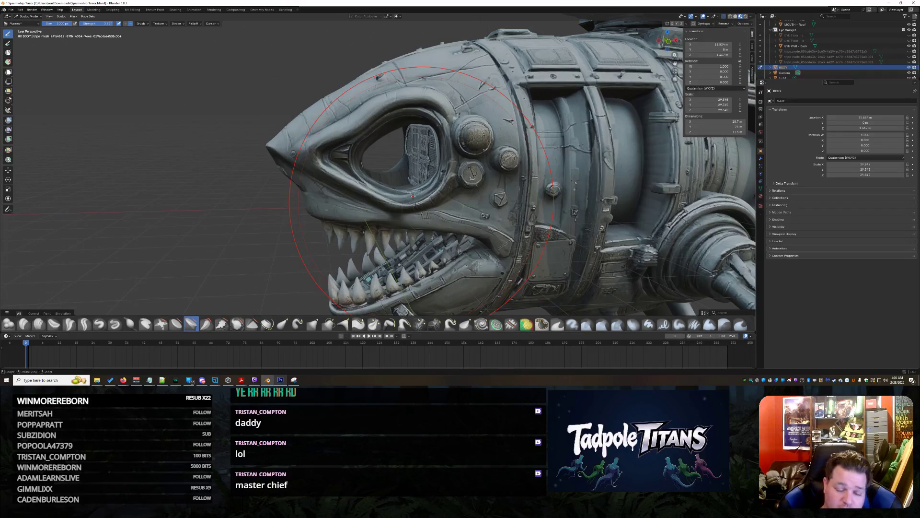
- Sculpt the inner wall with the Density brush, pulling a fold over the cockpit top
scroll(413, 195, "up", 10)
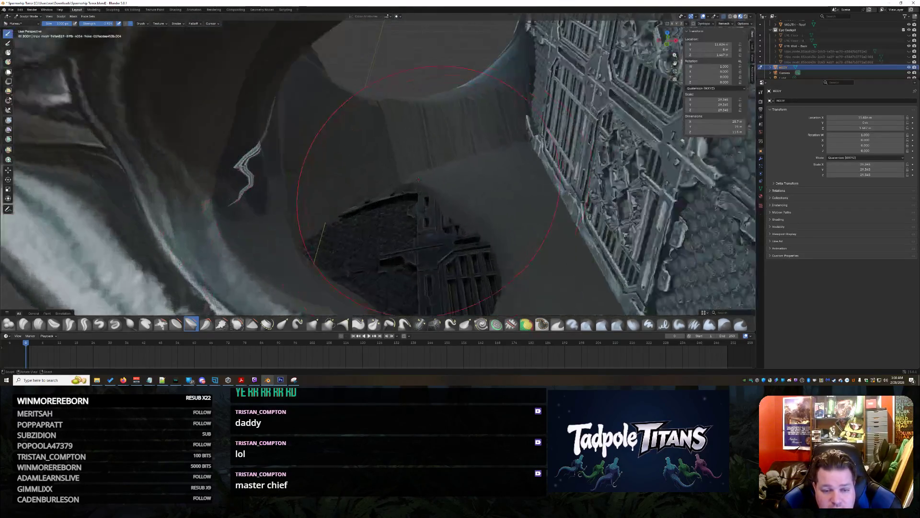
middle_click_drag(418, 179, 441, 165)
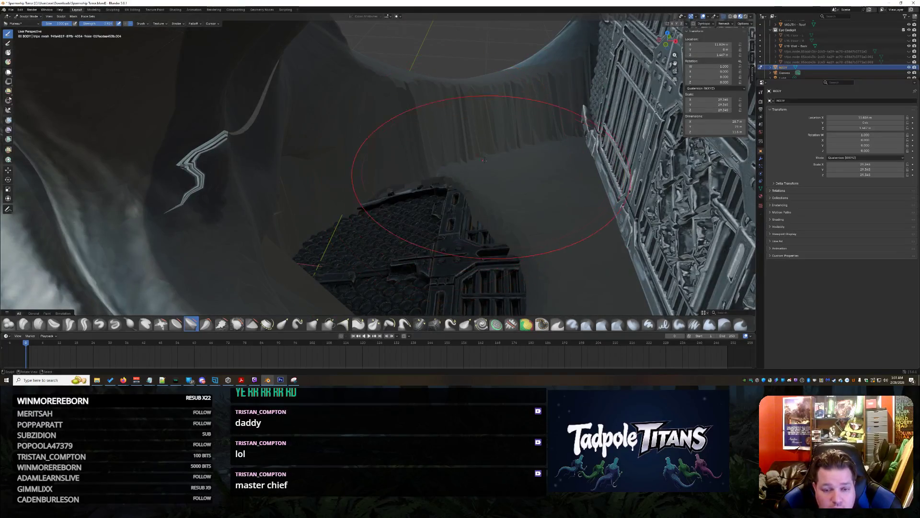
left_click(497, 324)
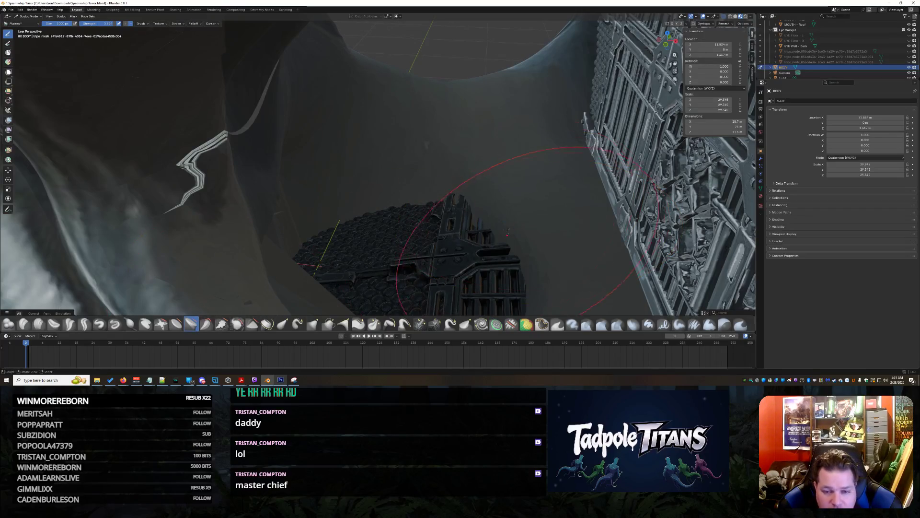
left_click_drag(568, 204, 598, 218)
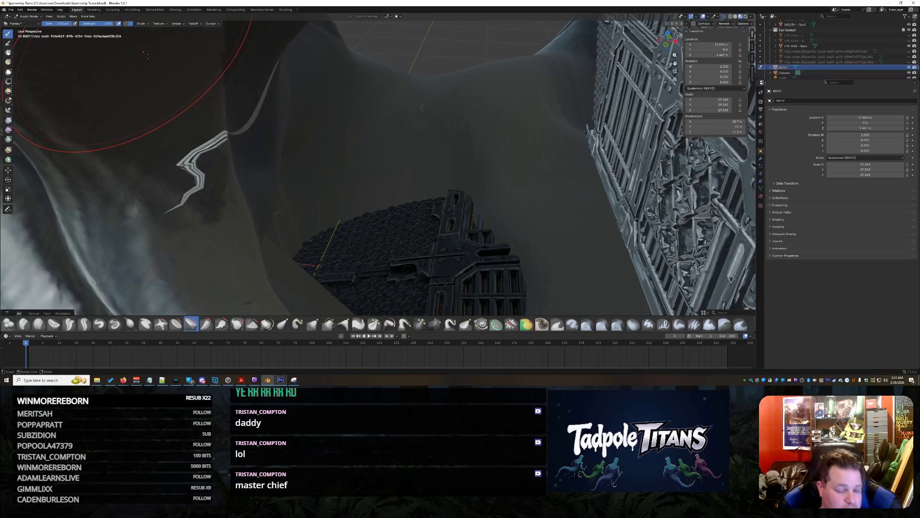
middle_click_drag(148, 56, 144, 54)
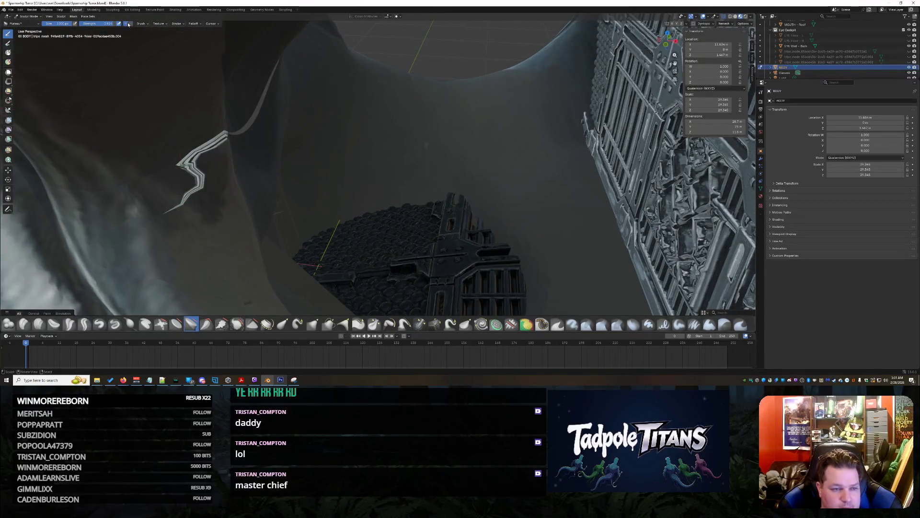
mouse_move(463, 206)
left_mouse_down()
mouse_move(446, 143)
mouse_move(465, 123)
mouse_move(546, 104)
left_mouse_up()
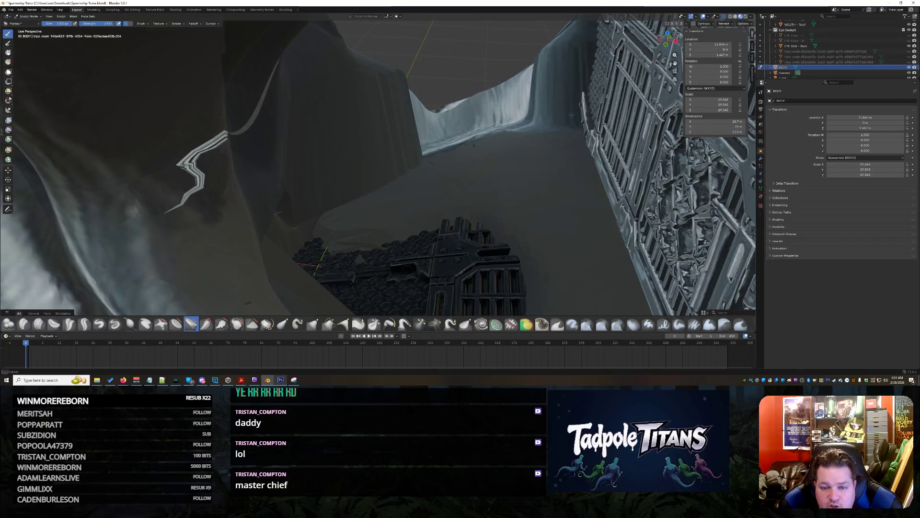
- Look over the interior walls and enlarge the brush shelf to two rows
mouse_move(547, 104)
middle_mouse_down()
mouse_move(508, 155)
mouse_move(566, 140)
mouse_move(472, 178)
mouse_move(450, 206)
mouse_move(369, 197)
mouse_move(437, 180)
mouse_move(403, 160)
middle_mouse_up()
scroll(451, 225, "up", 5)
scroll(369, 197, "down", 5)
scroll(471, 225, "up", 10)
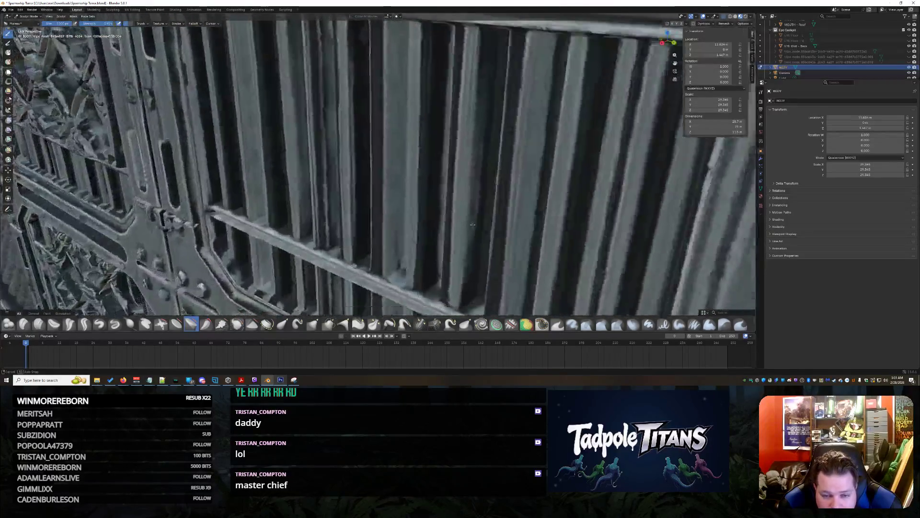
scroll(471, 225, "down", 8)
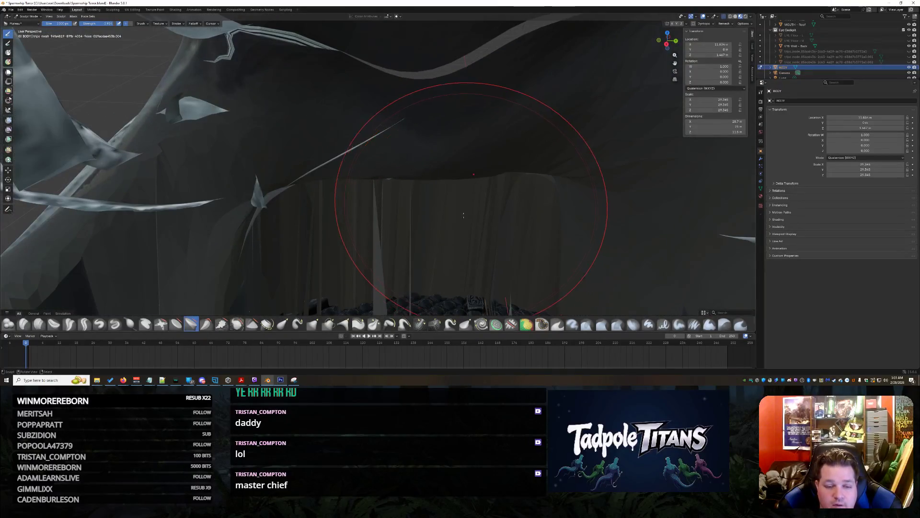
middle_click_drag(407, 177, 408, 177)
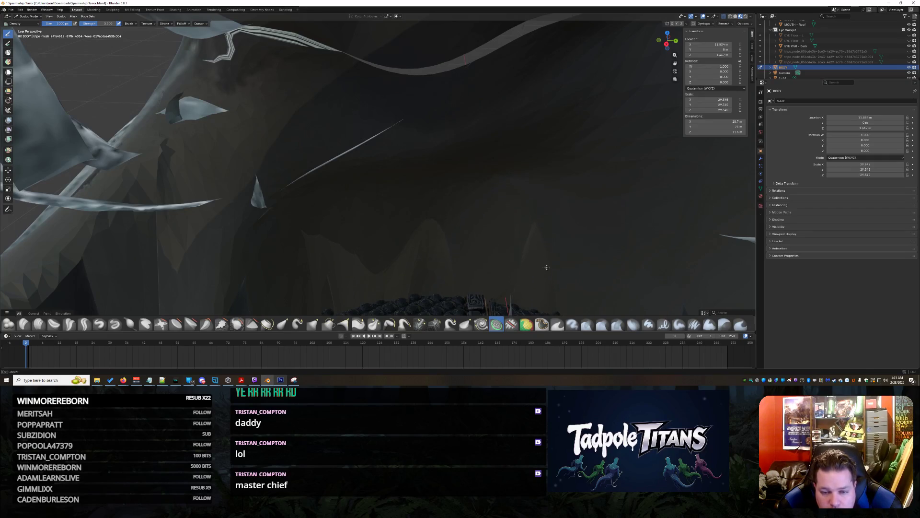
mouse_move(498, 245)
middle_mouse_down()
mouse_move(519, 130)
mouse_move(303, 1)
mouse_move(391, 72)
mouse_move(495, 85)
mouse_move(481, 101)
mouse_move(652, 230)
middle_mouse_up()
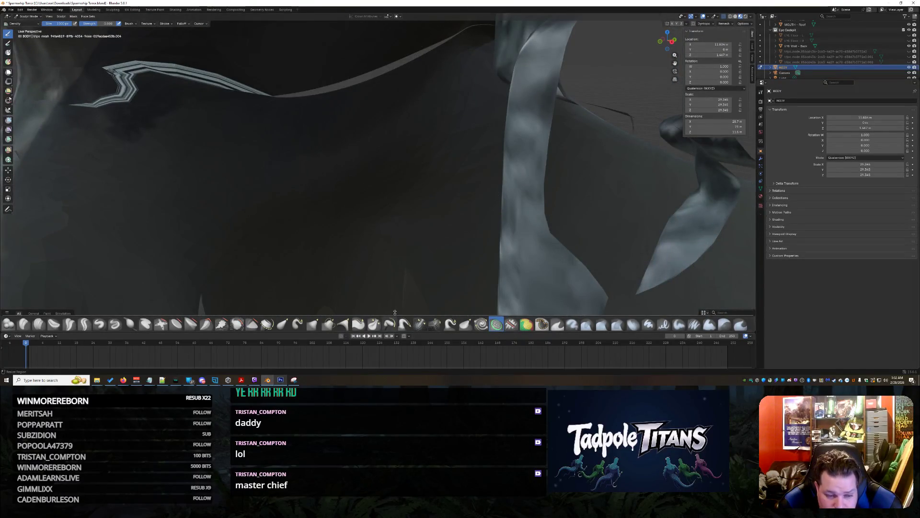
left_click_drag(288, 311, 286, 295)
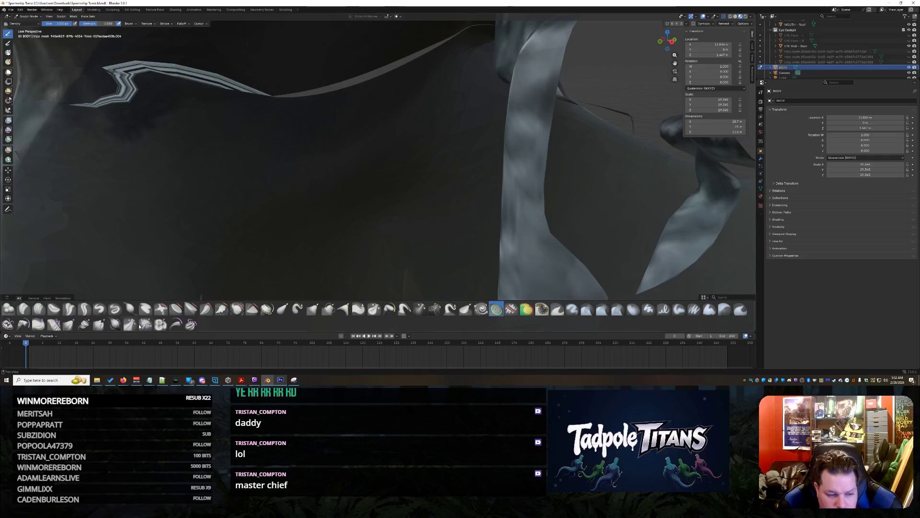
- Reshape the upper-left and grey inner wall flaps with the Push Cloth brush
left_click(161, 324)
mouse_move(345, 137)
left_mouse_down()
mouse_move(232, 164)
mouse_move(251, 58)
left_mouse_up()
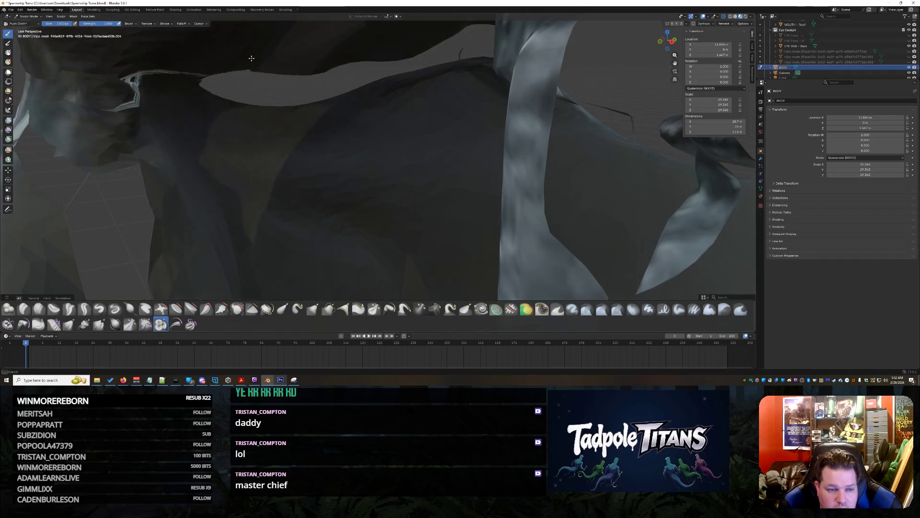
mouse_move(362, 126)
left_mouse_down()
mouse_move(335, 182)
mouse_move(269, 197)
mouse_move(303, 176)
mouse_move(301, 213)
mouse_move(246, 205)
mouse_move(315, 191)
mouse_move(263, 183)
mouse_move(288, 202)
mouse_move(289, 238)
mouse_move(230, 216)
mouse_move(292, 185)
left_mouse_up()
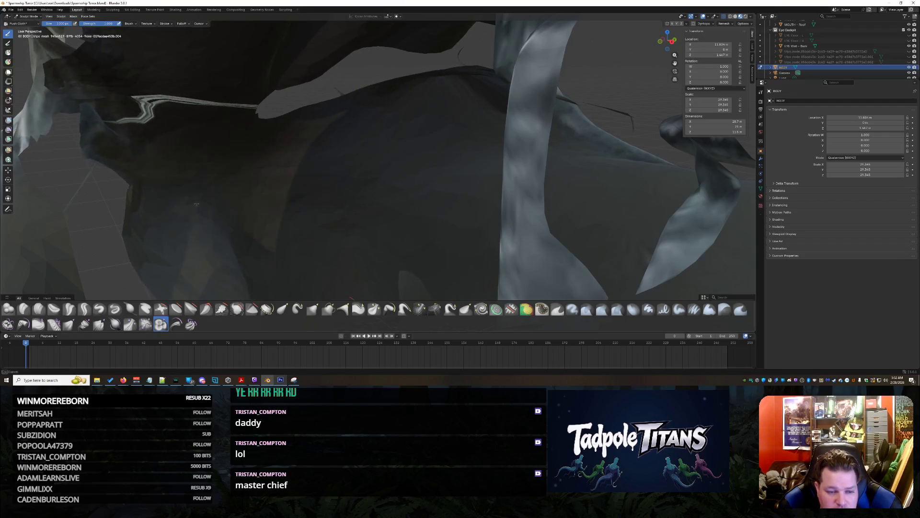
scroll(296, 183, "down", 3)
scroll(296, 184, "down", 6)
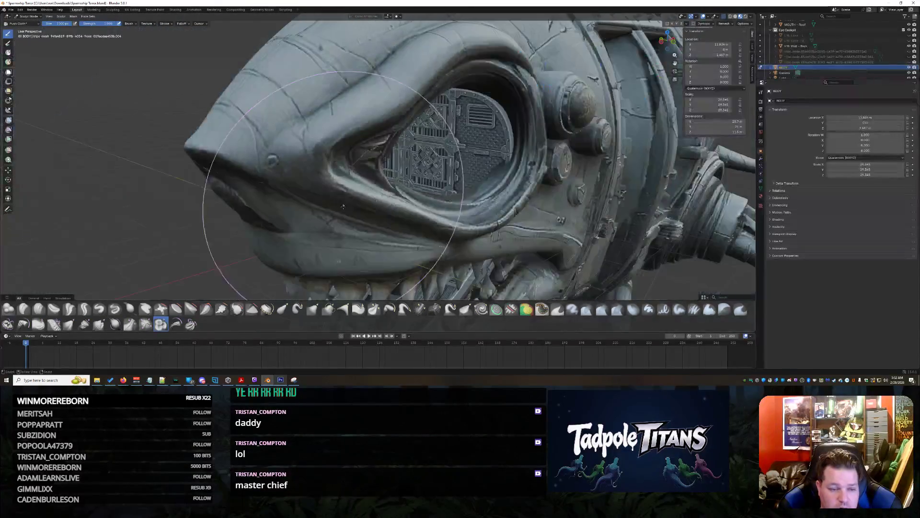
middle_click_drag(297, 183, 411, 191)
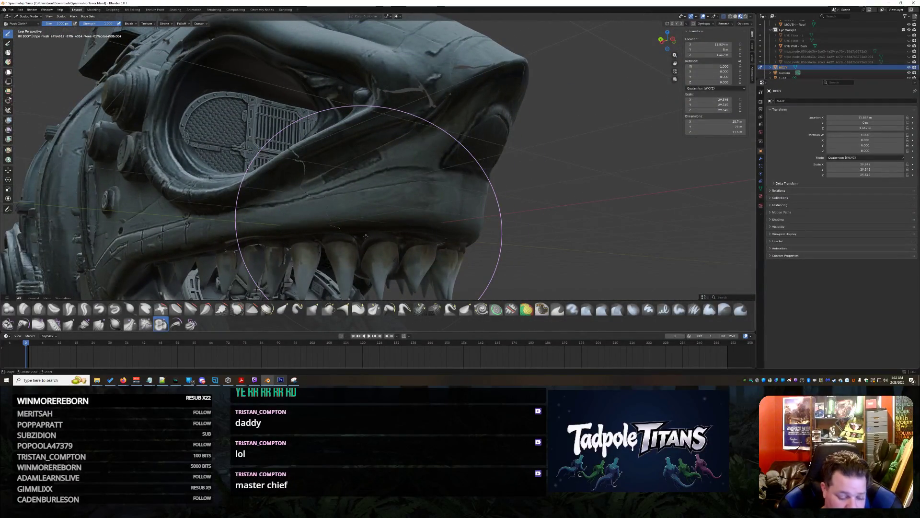
middle_click_drag(365, 236, 491, 329, "shift")
- Paint a mask over the mouth and side of the head with the Mask brush
left_click(542, 309)
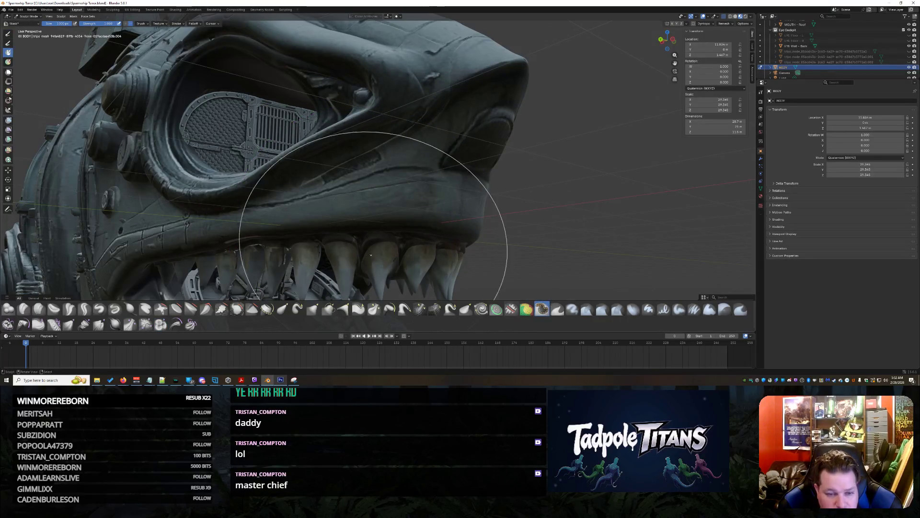
mouse_move(311, 185)
middle_mouse_down()
mouse_move(364, 182)
mouse_move(344, 185)
middle_mouse_up()
middle_click_drag(405, 180, 240, 137)
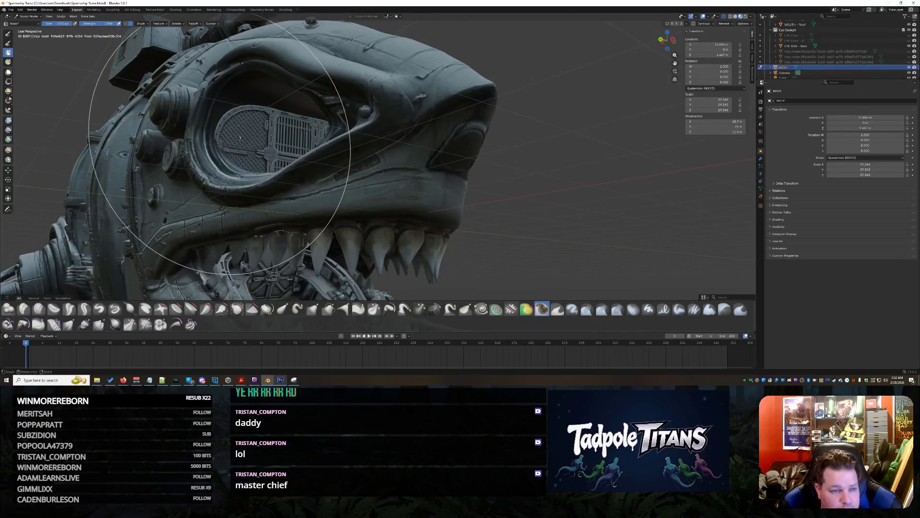
mouse_move(154, 81)
middle_mouse_down()
mouse_move(128, 148)
mouse_move(453, 260)
mouse_move(595, 263)
mouse_move(382, 237)
middle_mouse_up()
mouse_move(382, 237)
left_mouse_down()
mouse_move(456, 230)
mouse_move(197, 252)
left_mouse_up()
middle_click_drag(508, 255, 361, 124)
mouse_move(470, 145)
middle_mouse_down()
mouse_move(332, 145)
mouse_move(465, 194)
mouse_move(487, 189)
middle_mouse_up()
- Resize the brush radius with F and stroke the upper interior wall
scroll(382, 156, "up", 3)
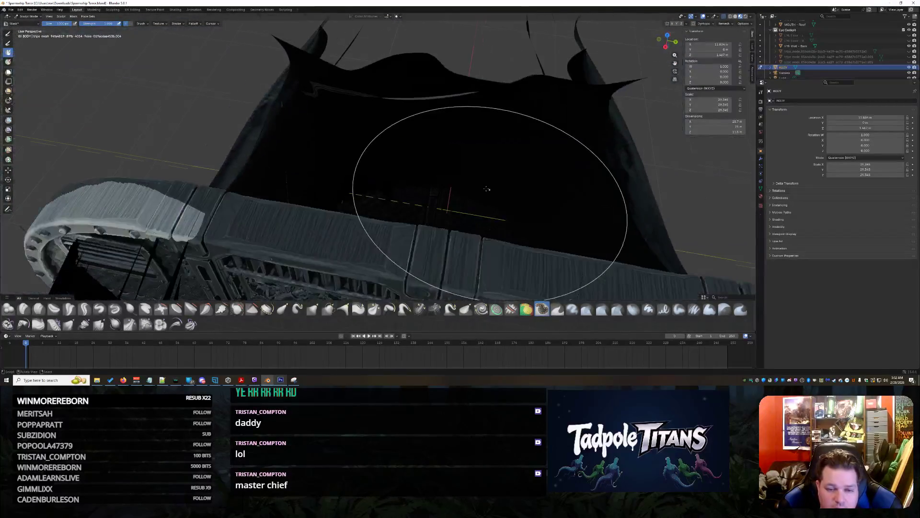
scroll(441, 181, "up", 5)
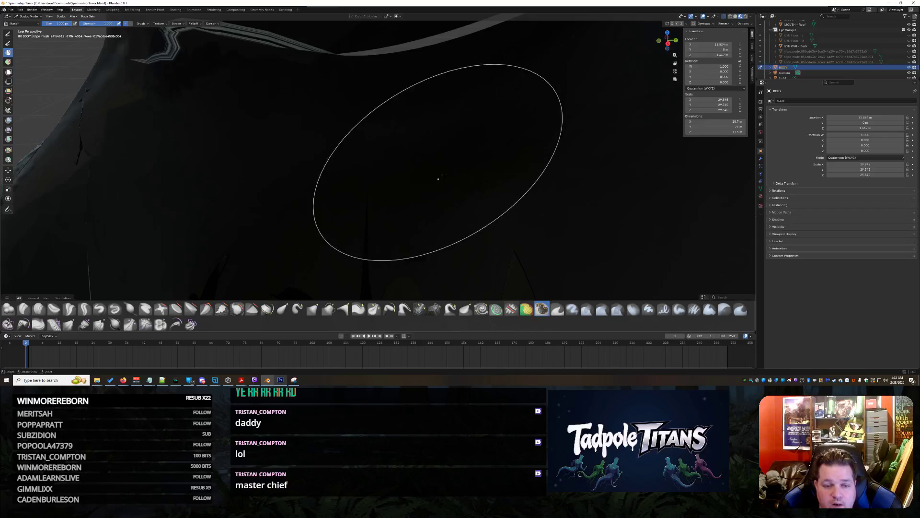
key("f")
scroll(460, 187, "down", 5)
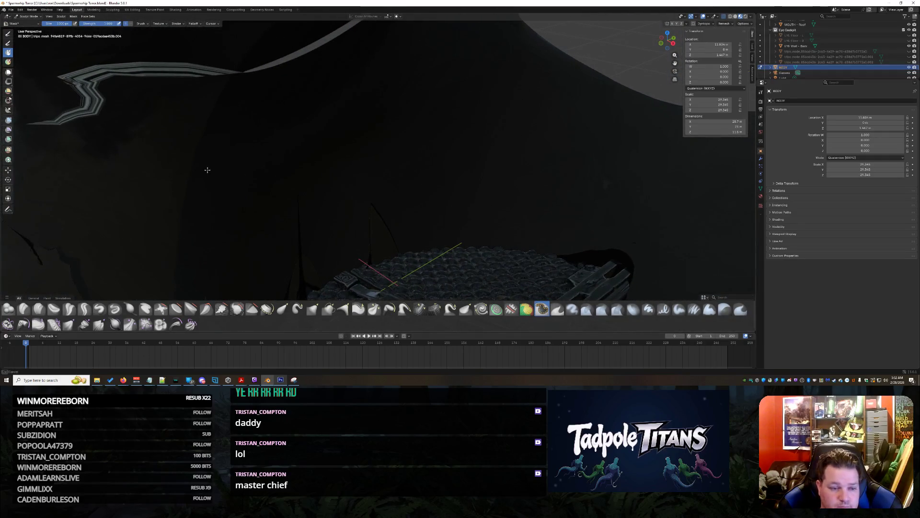
middle_click_drag(127, 120, 236, 136)
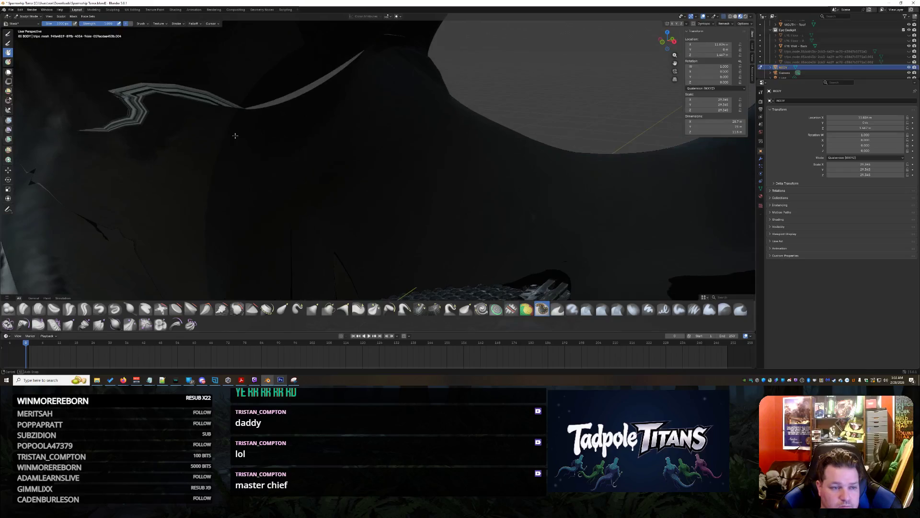
mouse_move(259, 196)
left_mouse_down()
mouse_move(355, 199)
mouse_move(208, 83)
mouse_move(355, 72)
mouse_move(383, 124)
left_mouse_up()
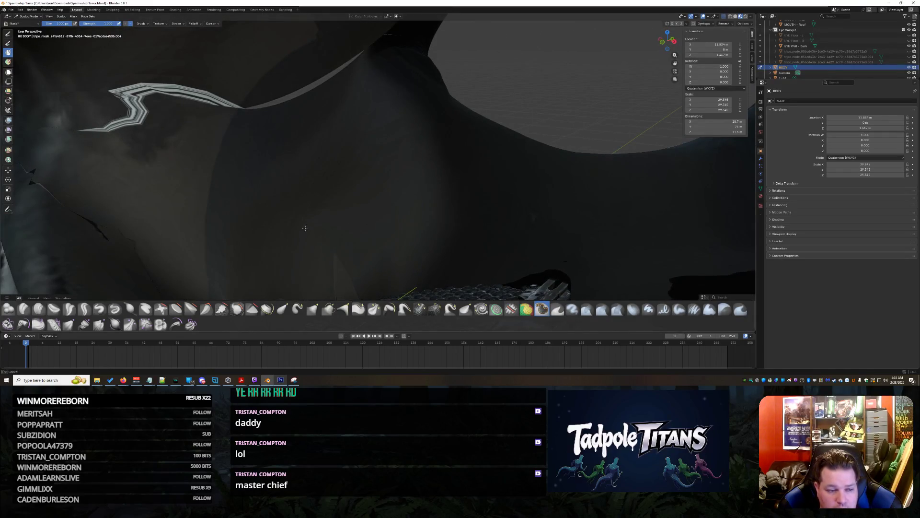
mouse_move(220, 175)
middle_mouse_down()
mouse_move(326, 185)
mouse_move(360, 205)
mouse_move(536, 211)
mouse_move(510, 185)
mouse_move(390, 129)
mouse_move(341, 190)
mouse_move(396, 158)
mouse_move(336, 201)
mouse_move(268, 273)
mouse_move(206, 247)
mouse_move(135, 289)
middle_mouse_up()
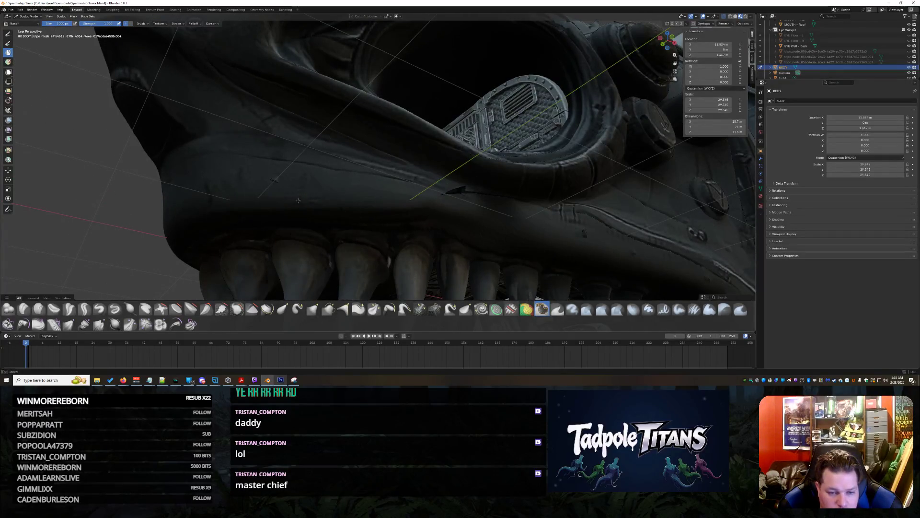
- Try Pinch Point Cloth on the ceiling, then undo the crumpled folds twice
mouse_move(410, 164)
middle_mouse_down()
mouse_move(528, 206)
mouse_move(432, 192)
middle_mouse_up()
scroll(342, 193, "up", 8)
mouse_move(342, 192)
middle_mouse_down()
mouse_move(384, 181)
mouse_move(380, 191)
mouse_move(370, 175)
middle_mouse_up()
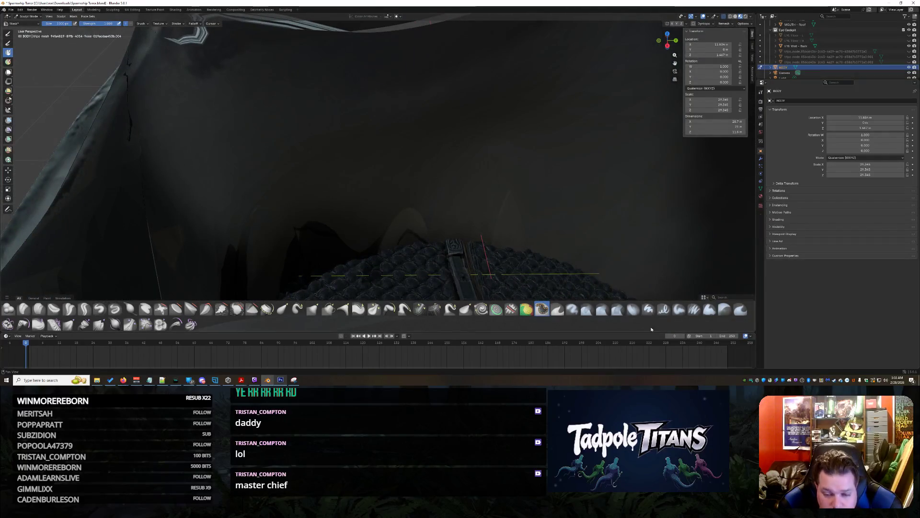
left_click(145, 324)
mouse_move(411, 174)
left_mouse_down()
mouse_move(380, 119)
mouse_move(411, 154)
mouse_move(385, 149)
mouse_move(406, 102)
mouse_move(287, 57)
mouse_move(365, 144)
left_mouse_up()
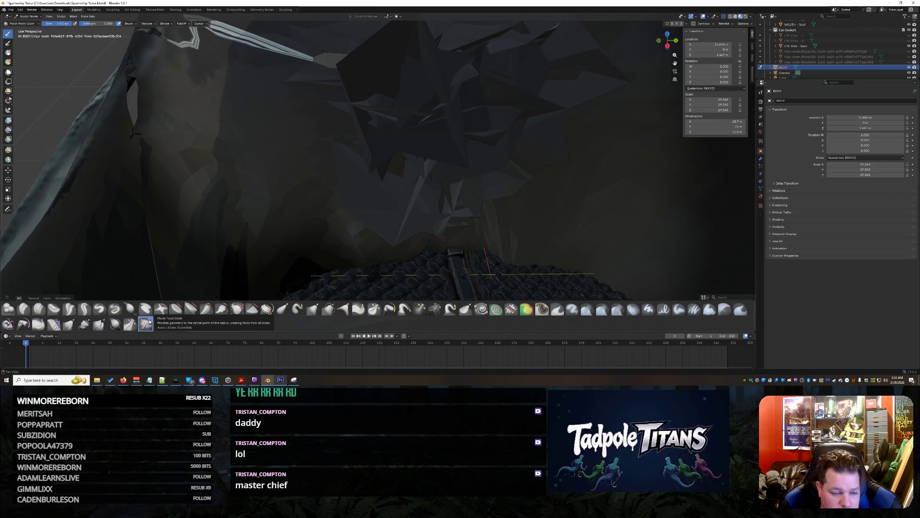
key("ctrl+z")
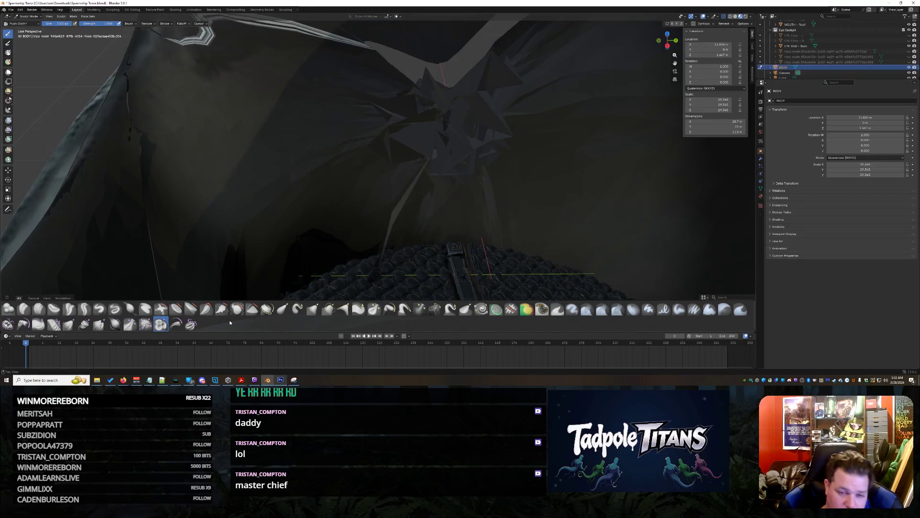
key("ctrl+z")
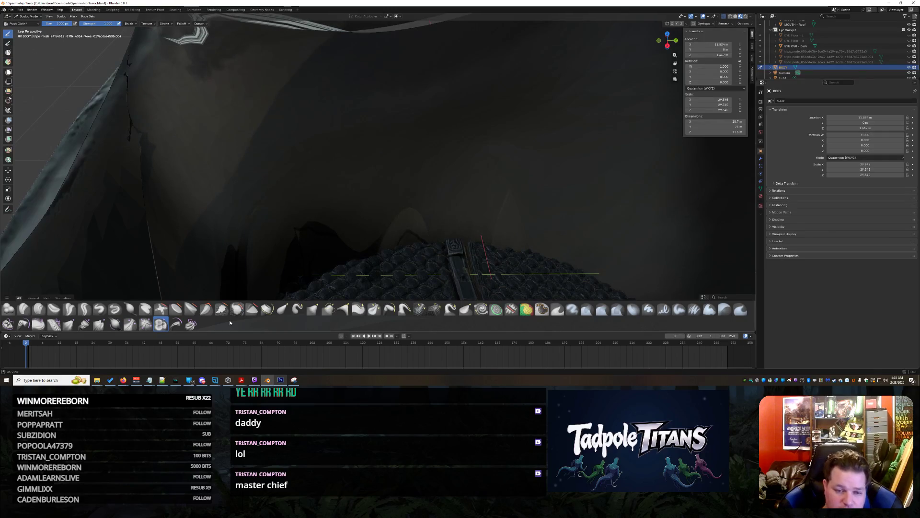
- Push the ceiling folds upward and raise the brush strength to 1.000
mouse_move(441, 226)
left_mouse_down()
mouse_move(431, 139)
mouse_move(426, 216)
mouse_move(401, 178)
mouse_move(529, 140)
mouse_move(384, 163)
mouse_move(239, 144)
mouse_move(335, 125)
mouse_move(332, 149)
mouse_move(331, 111)
mouse_move(384, 72)
mouse_move(568, 77)
mouse_move(615, 170)
left_mouse_up()
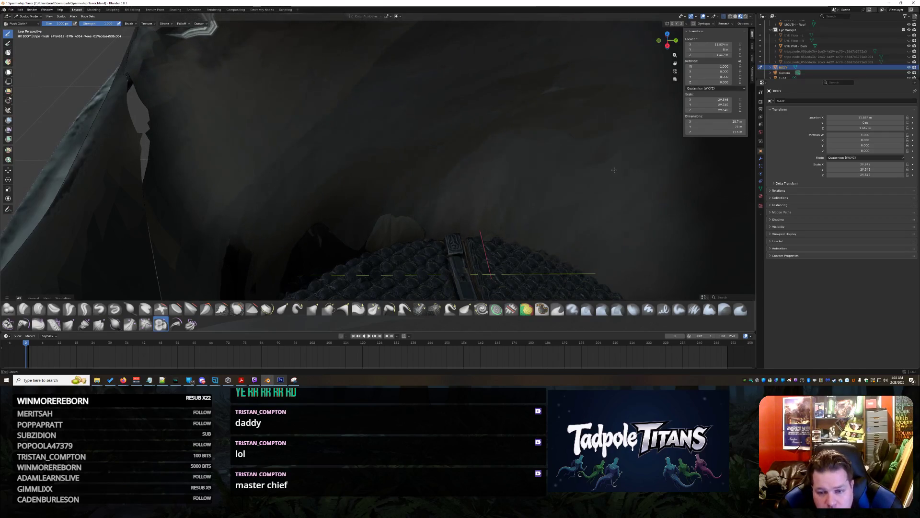
mouse_move(458, 44)
left_mouse_down()
mouse_move(463, 102)
mouse_move(422, 113)
mouse_move(407, 96)
mouse_move(506, 196)
left_mouse_up()
left_click(498, 310)
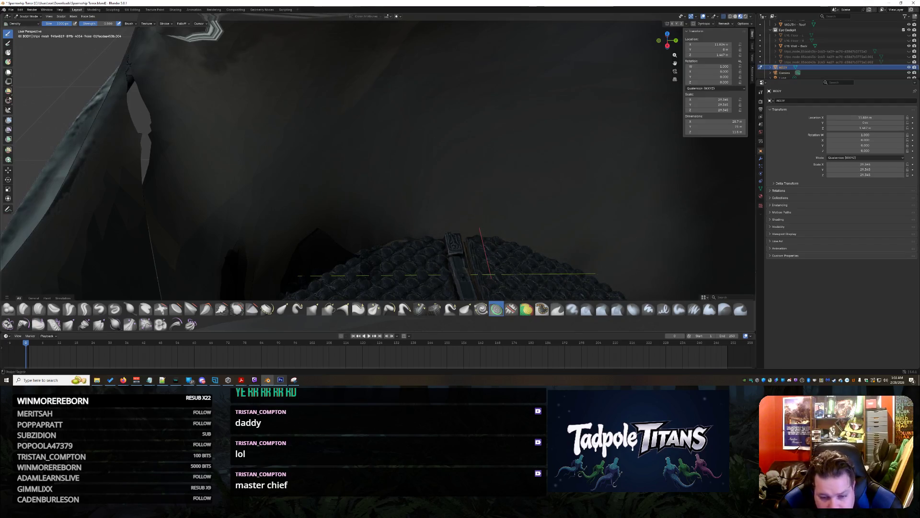
left_click_drag(99, 23, 120, 23)
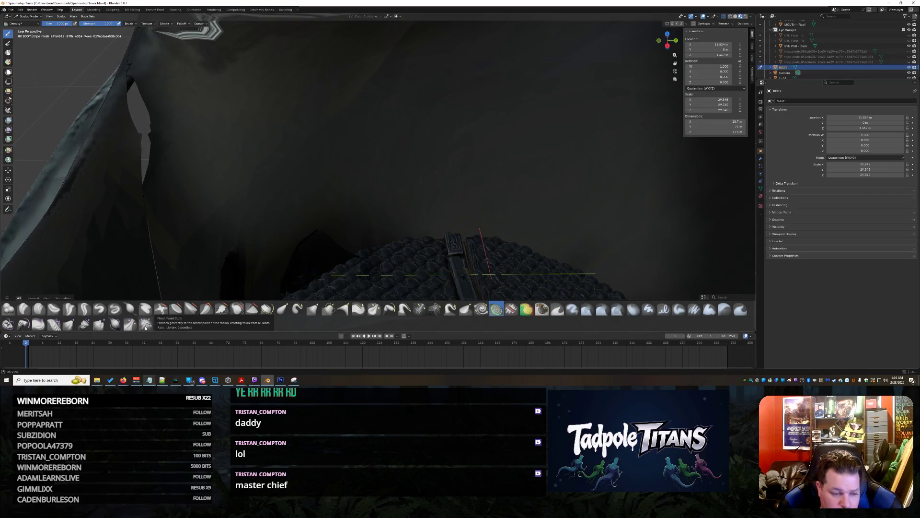
- Push the top of the ceiling mesh again with Push Cloth
left_click(162, 325)
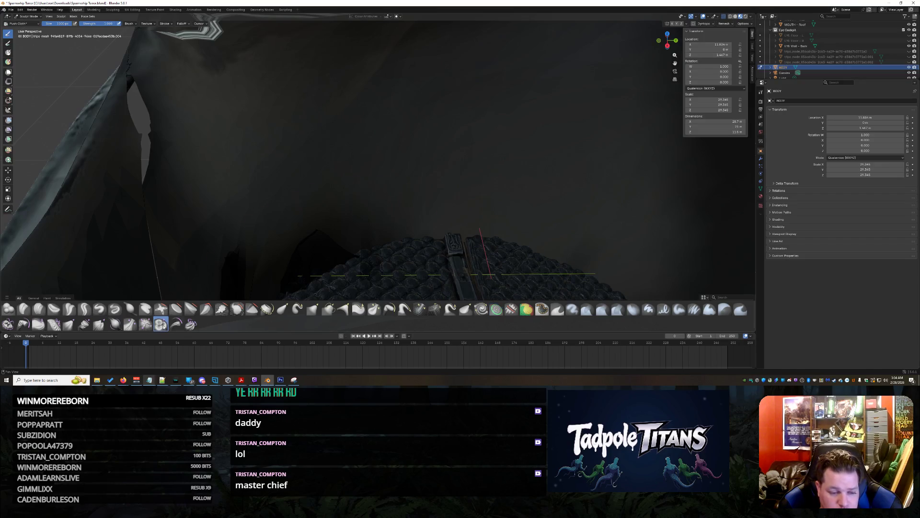
mouse_move(508, 125)
left_mouse_down()
mouse_move(411, 86)
mouse_move(423, 57)
mouse_move(540, 192)
left_mouse_up()
mouse_move(417, 191)
middle_mouse_down()
mouse_move(446, 152)
mouse_move(475, 171)
mouse_move(422, 201)
middle_mouse_up()
scroll(465, 164, "down", 5)
scroll(378, 211, "up", 10)
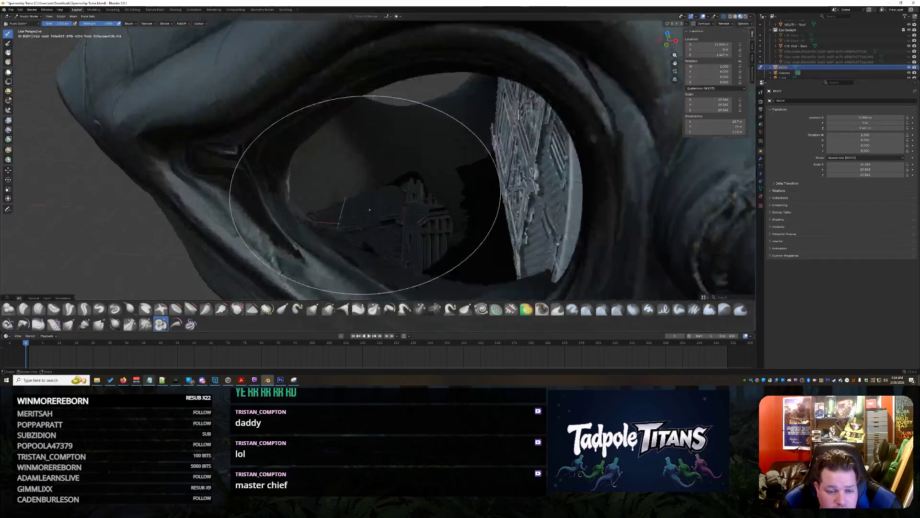
scroll(356, 207, "down", 4)
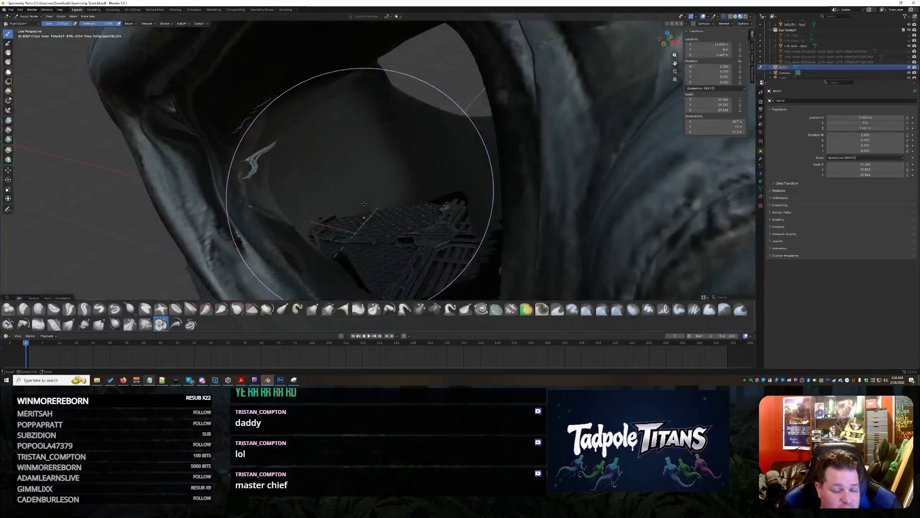
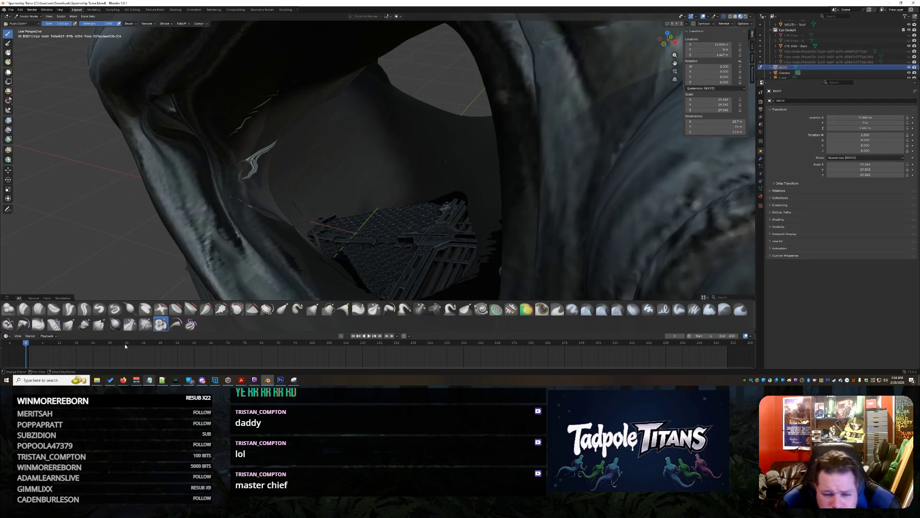
- Undo the last three sculpt strokes on the mouth interior and zoom out to the whole ship
mouse_move(236, 242)
middle_mouse_down()
mouse_move(333, 202)
mouse_move(451, 187)
mouse_move(332, 226)
mouse_move(267, 205)
mouse_move(310, 212)
middle_mouse_up()
scroll(445, 189, "down", 3)
scroll(392, 196, "up", 5)
scroll(392, 196, "up", 8)
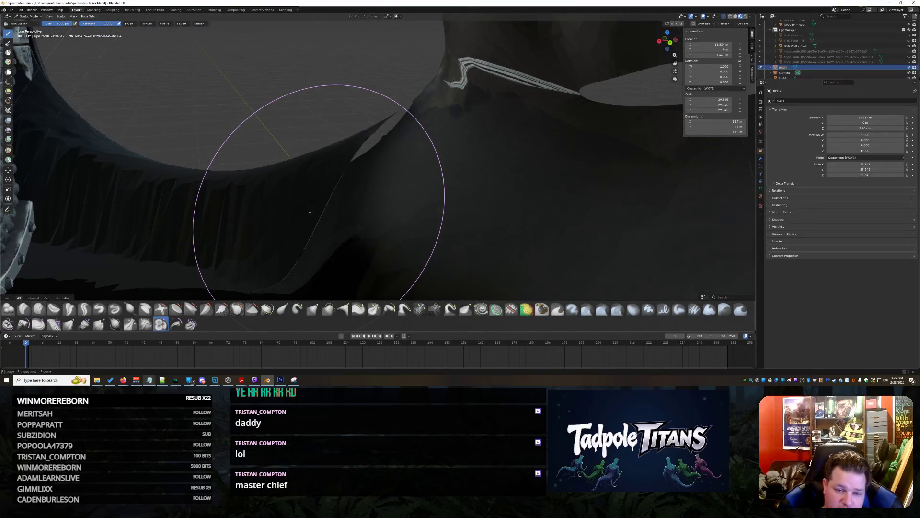
key("ctrl+z")
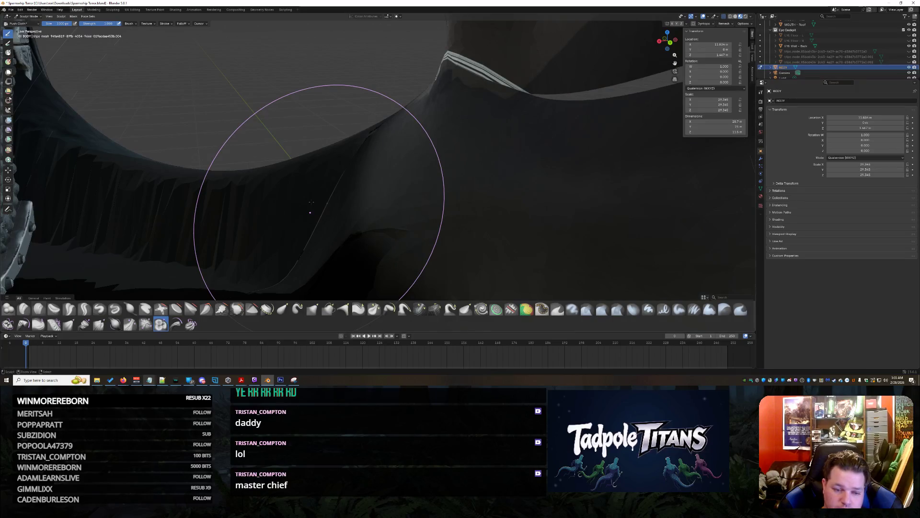
key("ctrl+z")
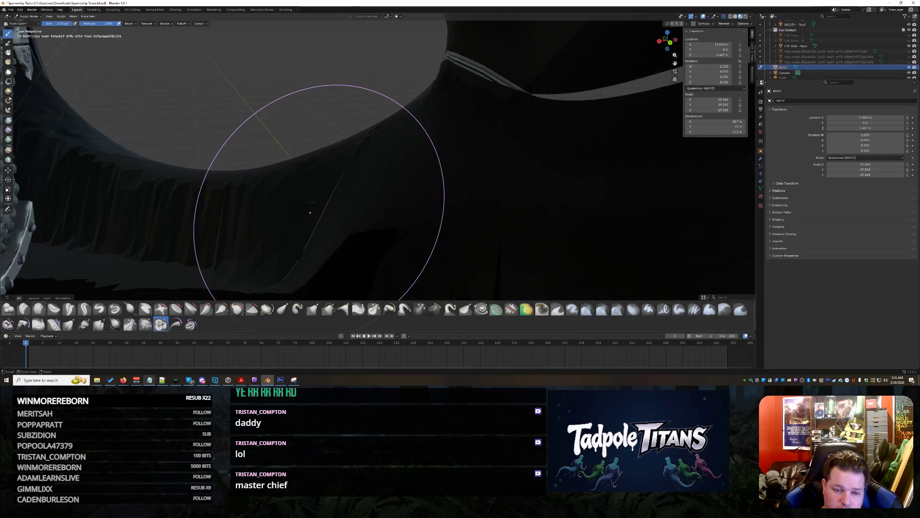
key("ctrl+z")
key("ctrl+z")
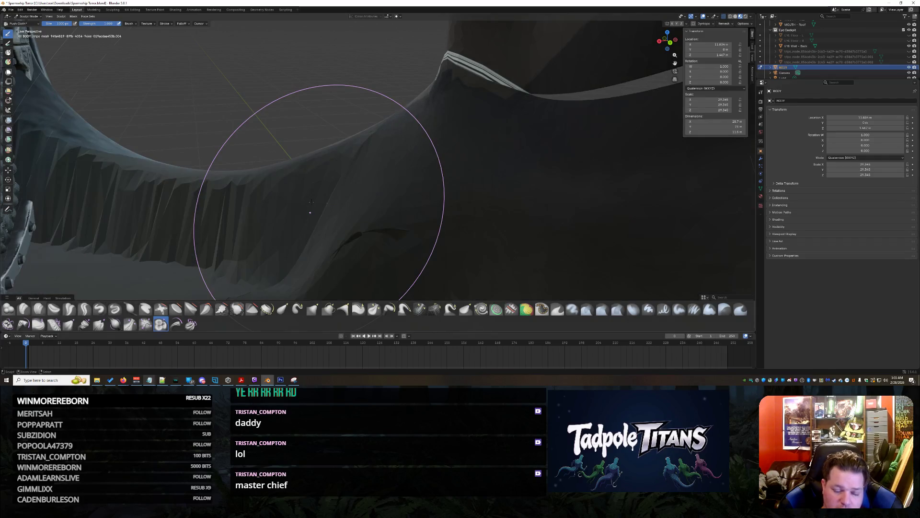
scroll(311, 202, "down", 15)
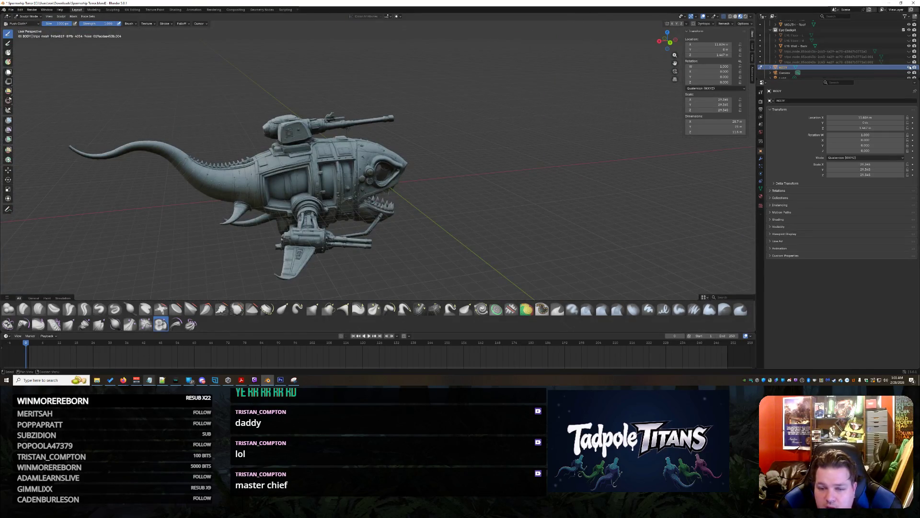
- Hide the BODY object and import the mechanical shark .glb model as glTF 2.0
left_click(910, 68)
mouse_move(537, 196)
middle_mouse_down()
mouse_move(568, 203)
mouse_move(507, 204)
mouse_move(644, 170)
middle_mouse_up()
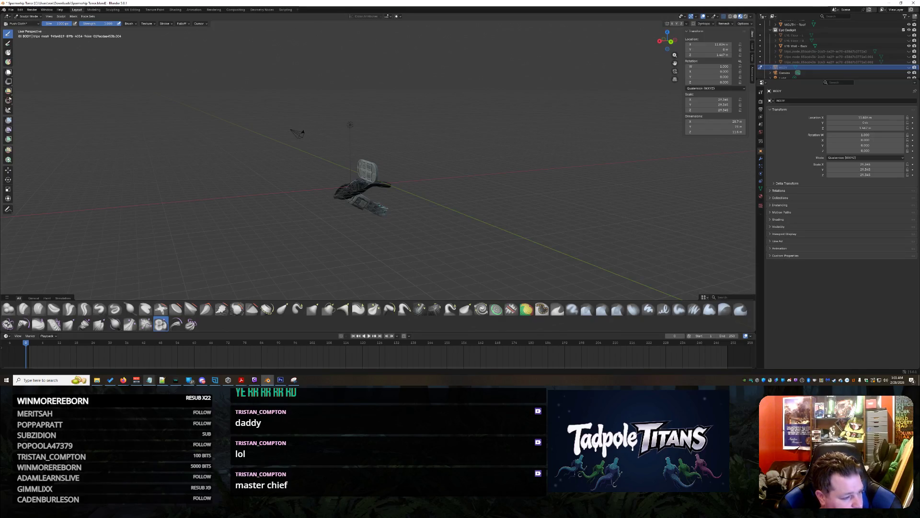
left_click_drag(75, 193, 395, 250)
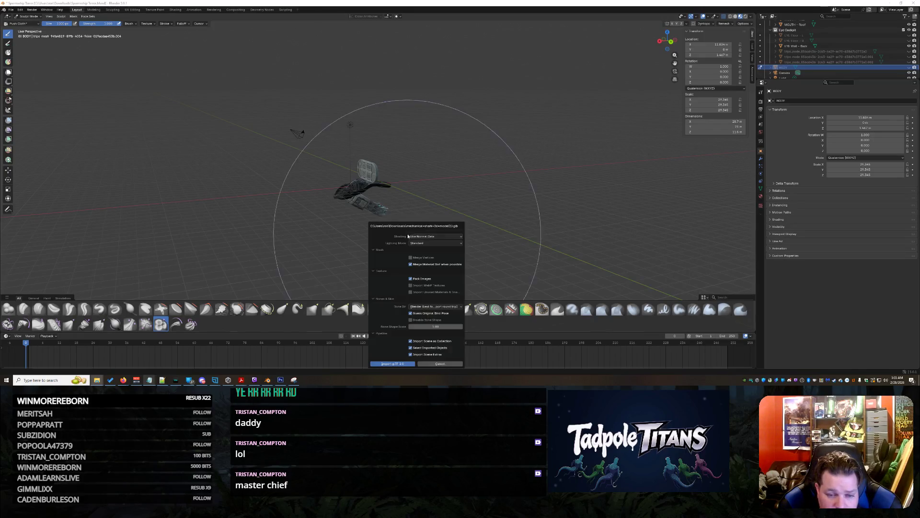
left_click(391, 364)
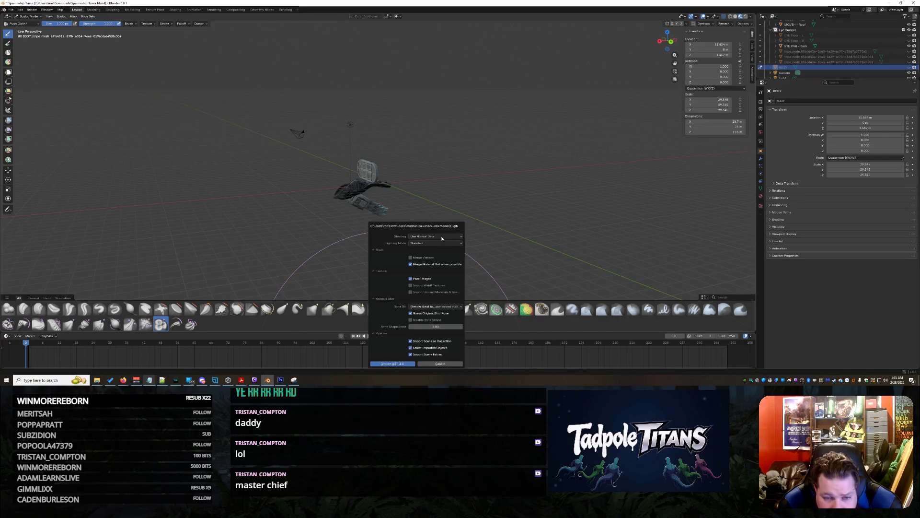
scroll(423, 251, "up", 8)
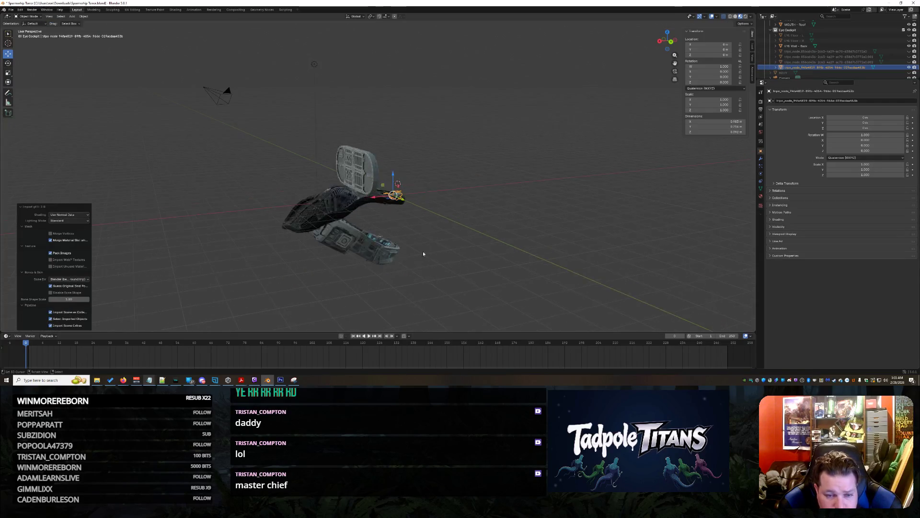
- Scale the imported shark up repeatedly, from about 12.9 to about 23.9
scroll(487, 252, "up", 6)
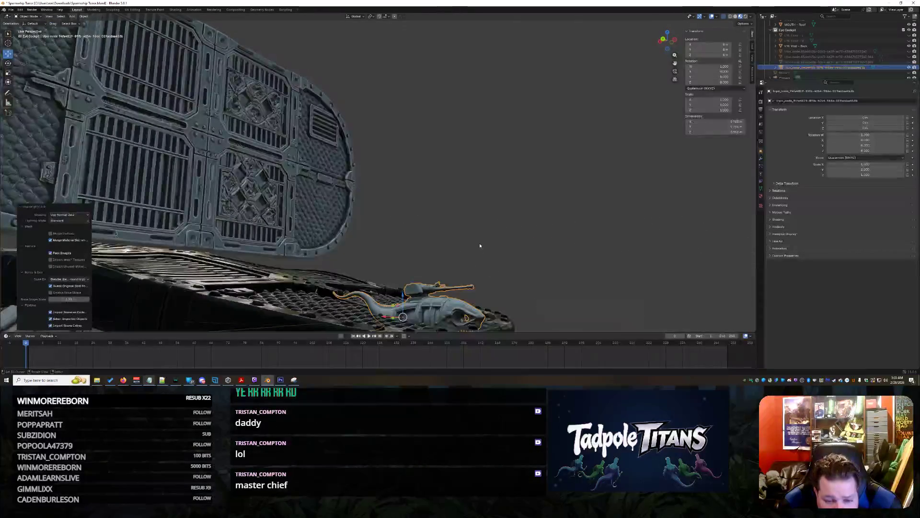
scroll(483, 243, "down", 3)
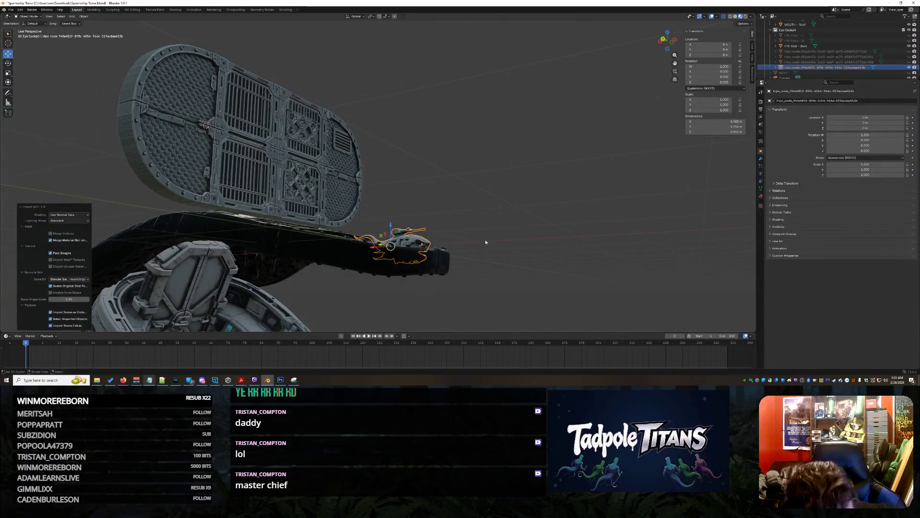
key("s")
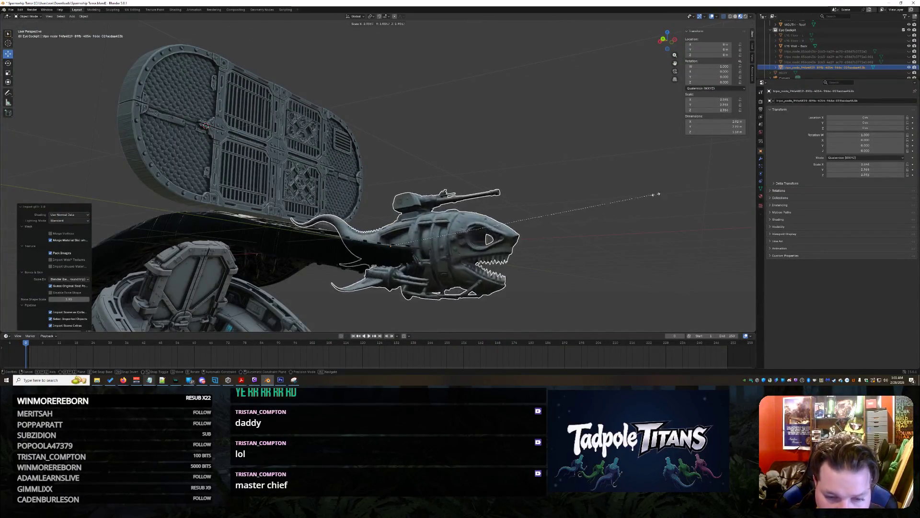
left_click(702, 189)
key("s")
left_click(623, 239)
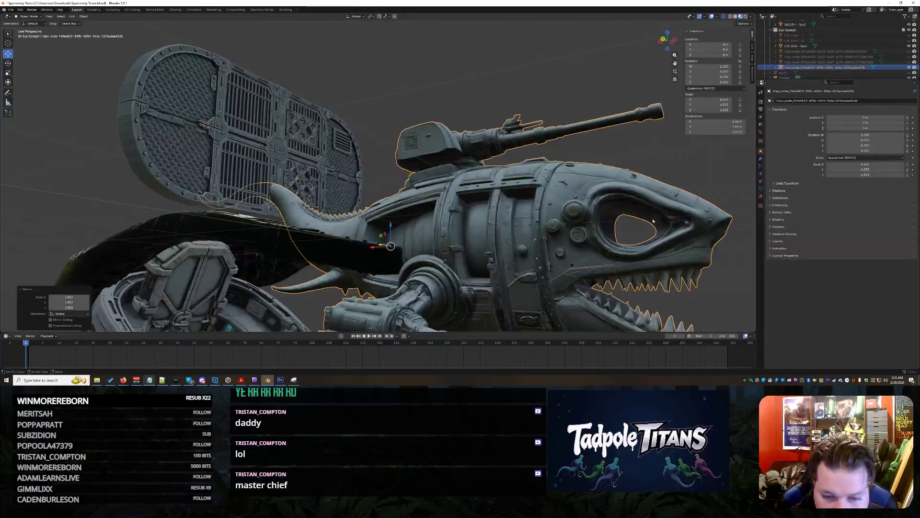
scroll(623, 239, "down", 3)
mouse_move(538, 234)
middle_mouse_down()
mouse_move(479, 206)
mouse_move(542, 235)
middle_mouse_up()
key("s")
left_click(689, 198)
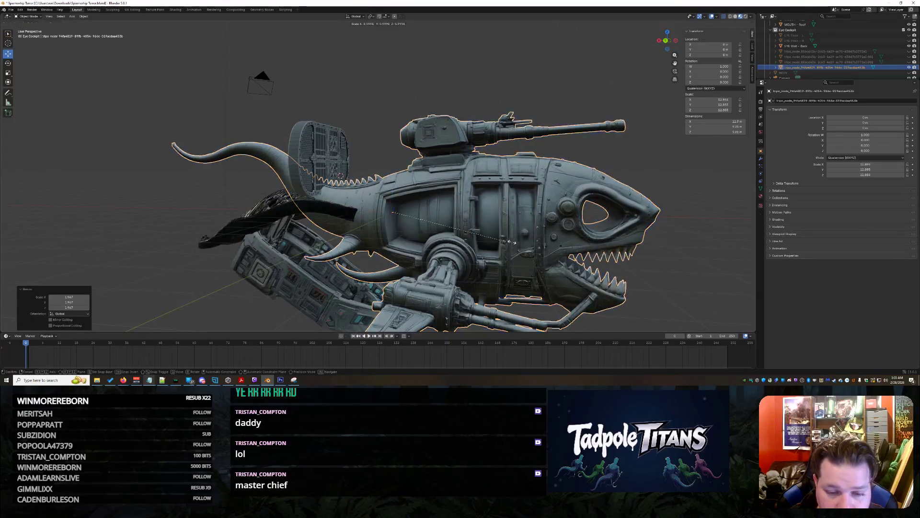
key("s")
left_click(619, 203)
- Move the shark along X, then scale it by exactly 1.2
key("g")
key("x")
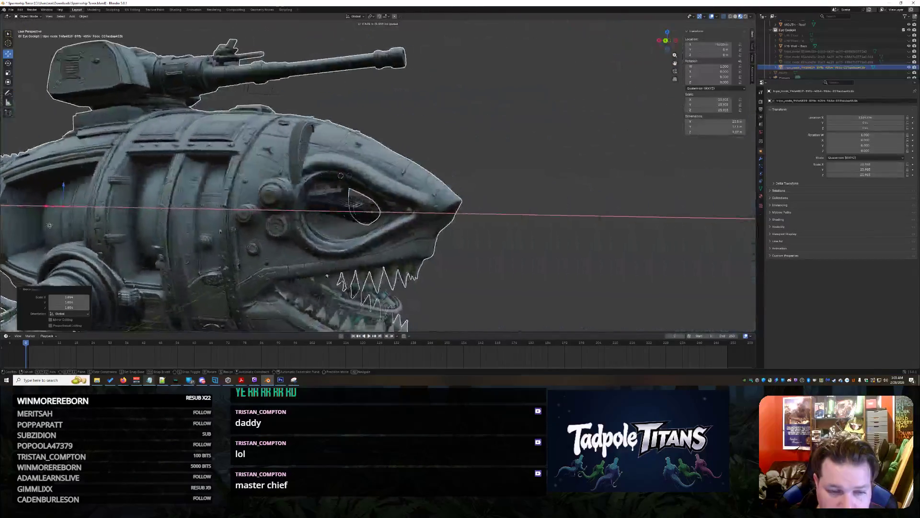
left_click(63, 225)
key("s")
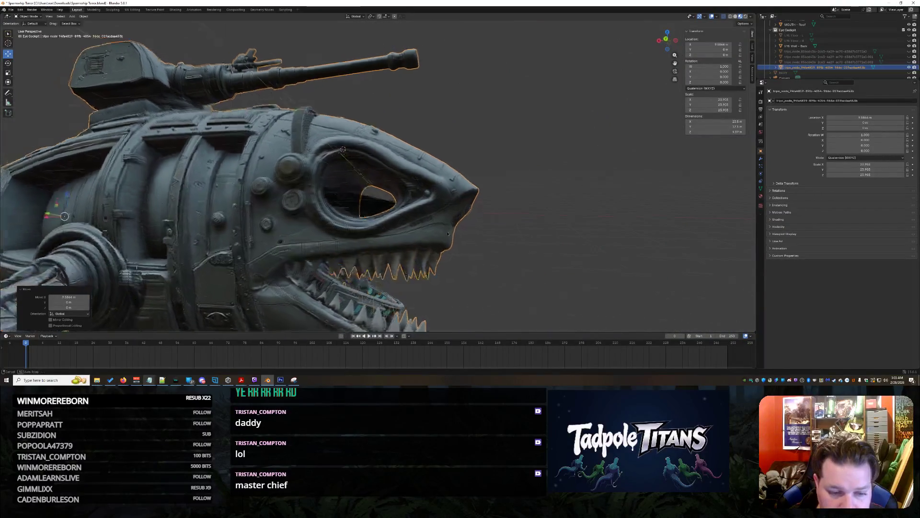
type("1.2")
key("Return")
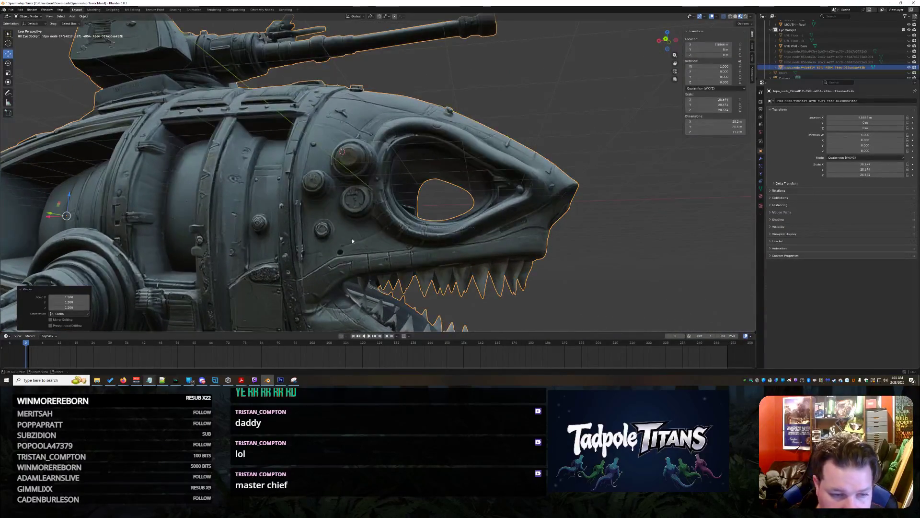
middle_click_drag(155, 227, 157, 227)
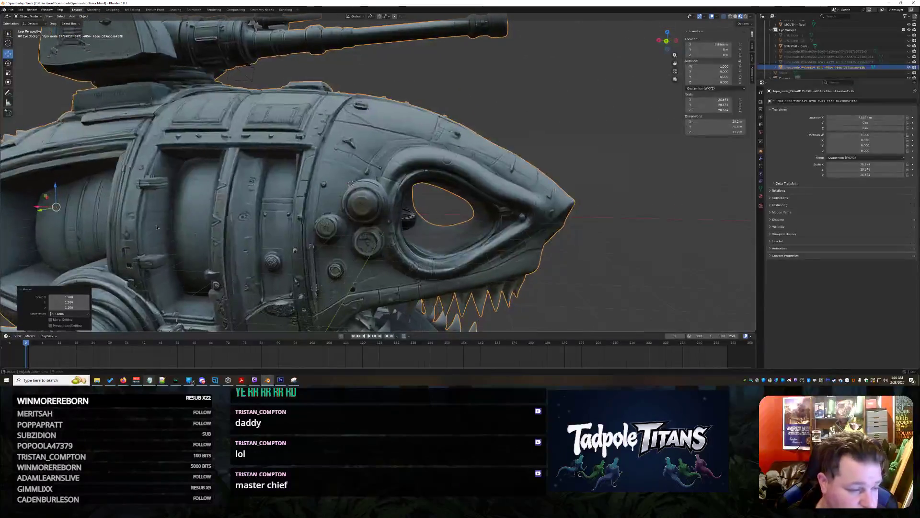
- Shift the shark shell along X and raise it along Z to expose the eye cockpit
key("g")
key("x")
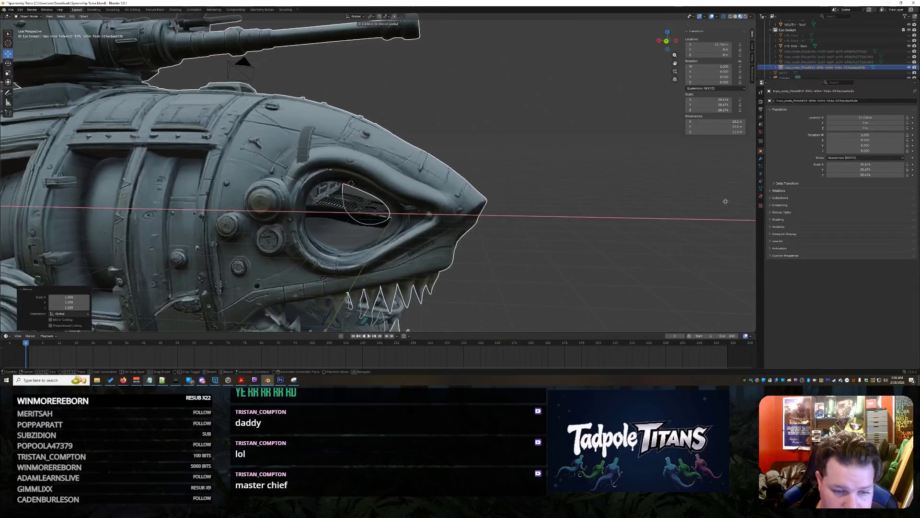
left_click(740, 146)
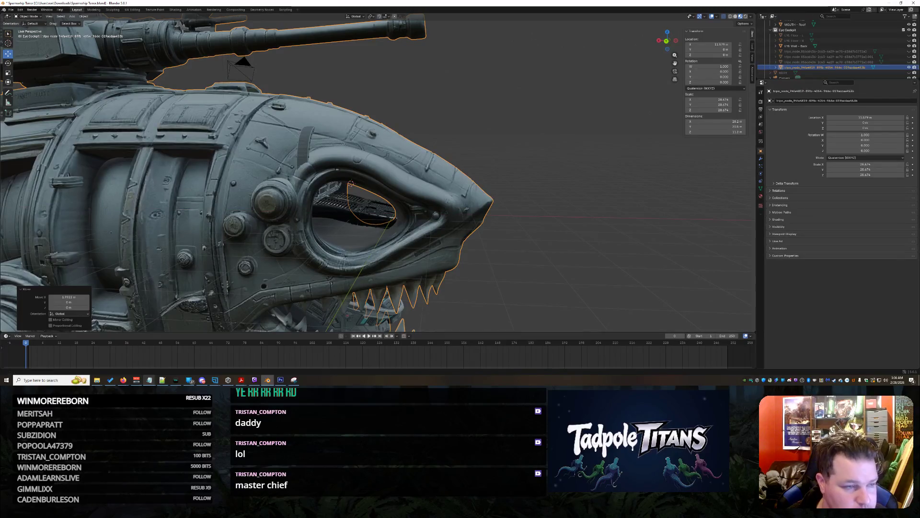
middle_click_drag(465, 203, 288, 180)
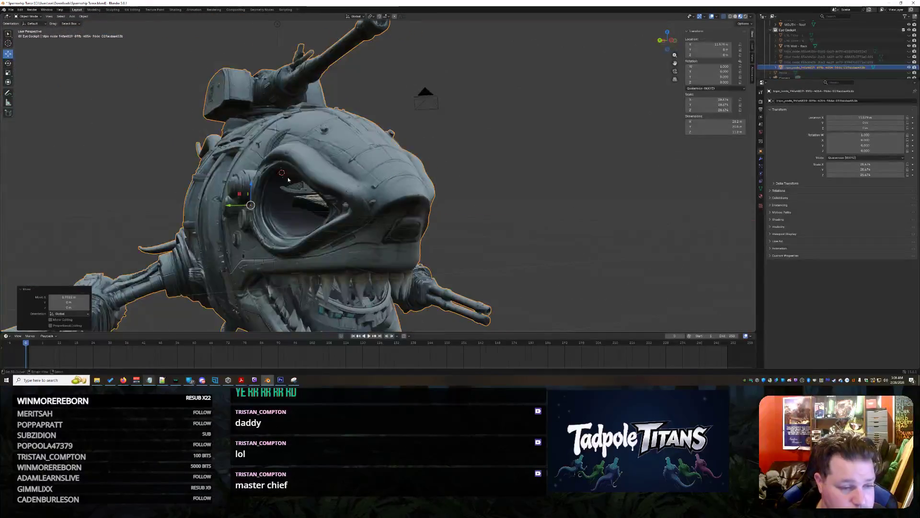
key("g")
key("z")
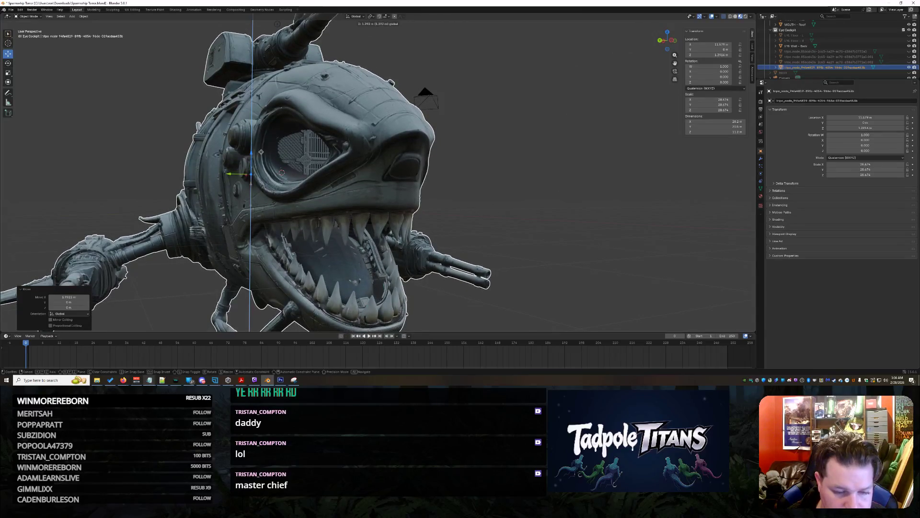
left_click(260, 152)
mouse_move(261, 152)
middle_mouse_down()
mouse_move(497, 189)
mouse_move(493, 222)
mouse_move(528, 195)
mouse_move(455, 182)
mouse_move(514, 174)
middle_mouse_up()
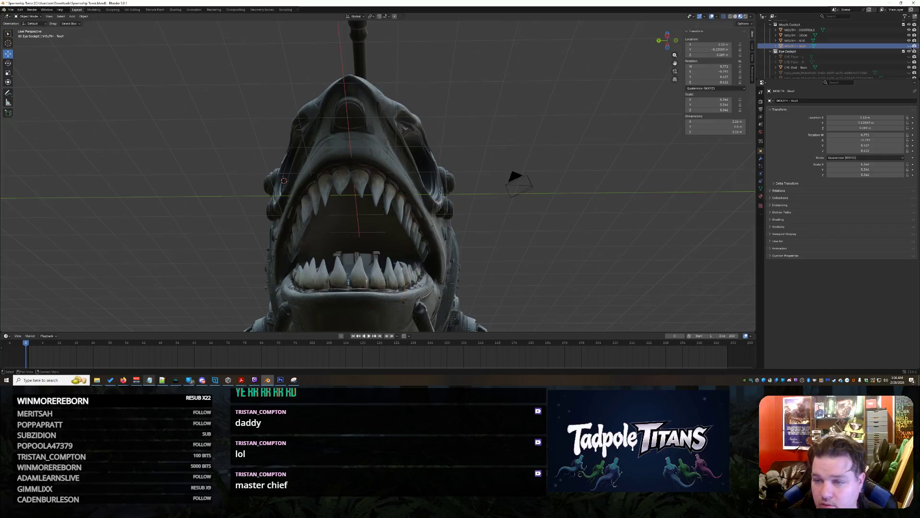
- Select the MOUTH - Roof piece and briefly hide, then re-show, the Eye Cockpit collection
left_click(396, 189)
mouse_move(396, 189)
middle_mouse_down()
mouse_move(439, 232)
mouse_move(408, 221)
middle_mouse_up()
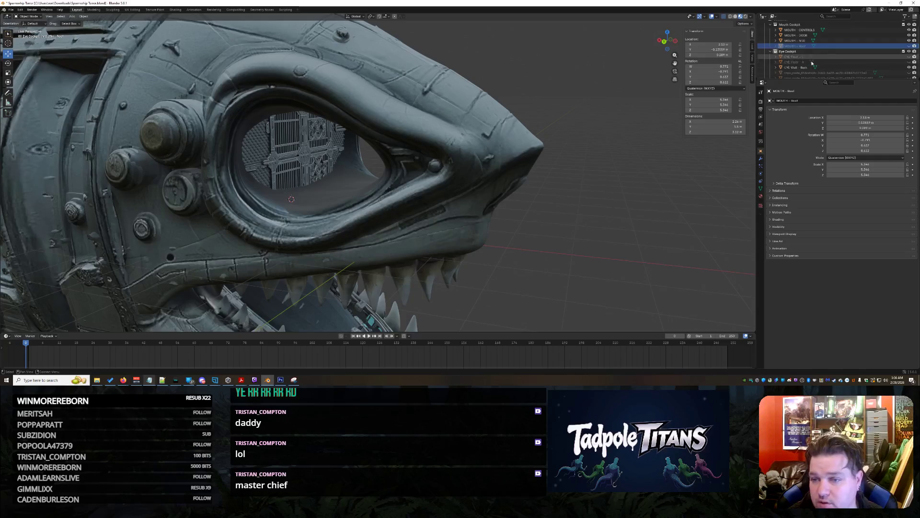
left_click(909, 51)
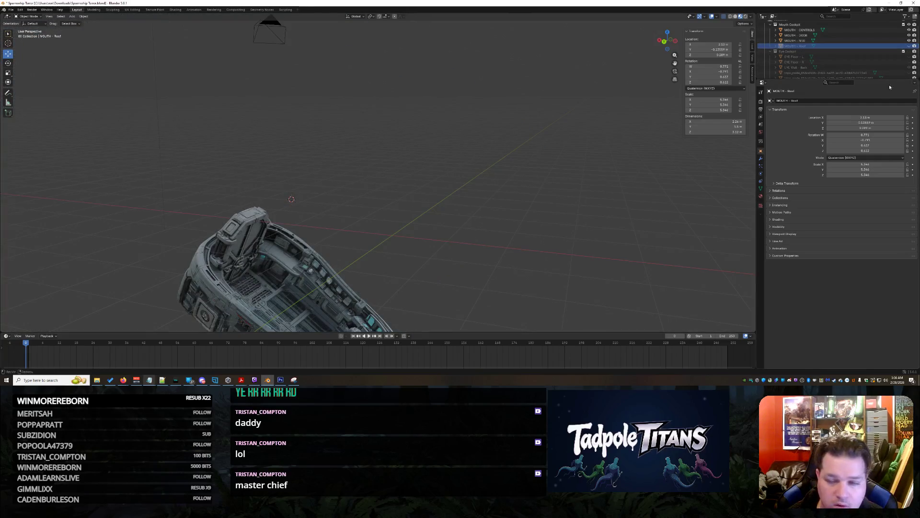
left_click(913, 52)
scroll(839, 64, "down", 3)
- Move the imported tripo shark mesh out of its collection and name it BODY 2
left_click(810, 56)
left_click_drag(790, 63, 828, 71)
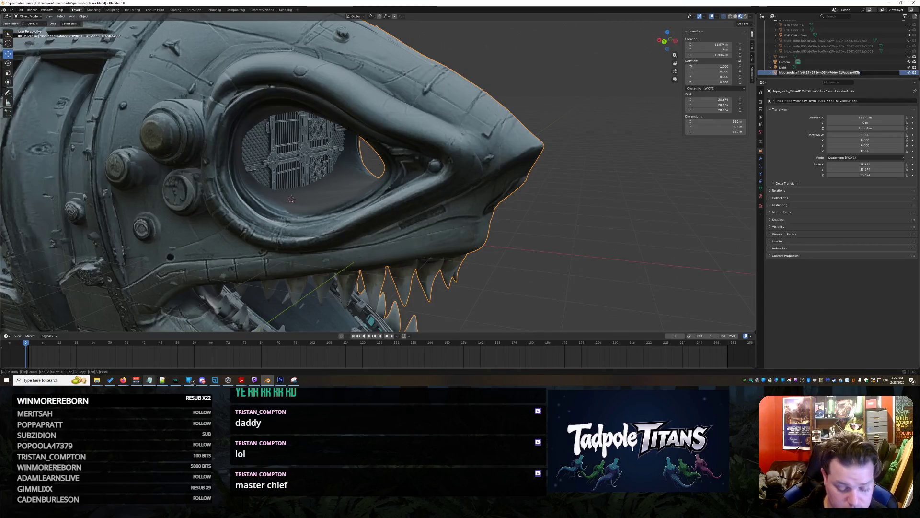
key("Return")
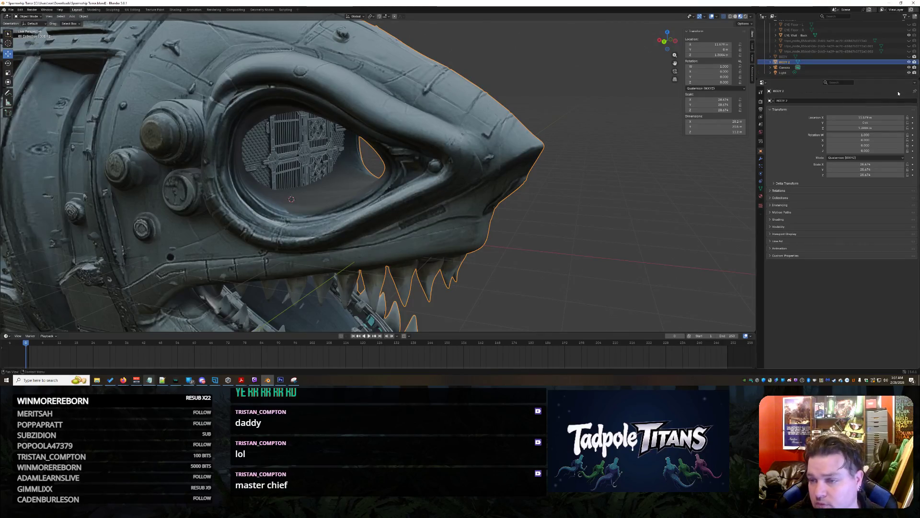
- Toggle BODY 2's visibility several times to compare it with the underlying meshes
left_click(908, 61)
left_click(908, 62)
left_click(909, 61)
left_click(908, 61)
left_click(908, 61)
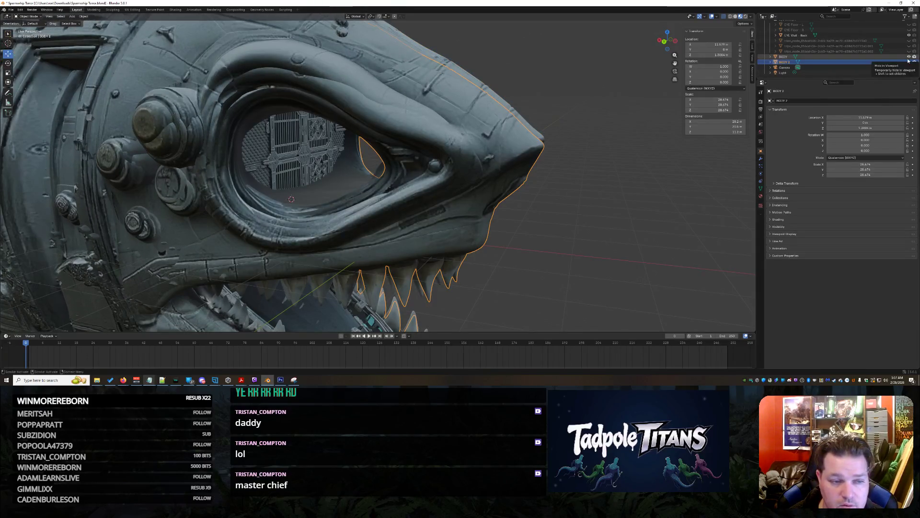
left_click(909, 61)
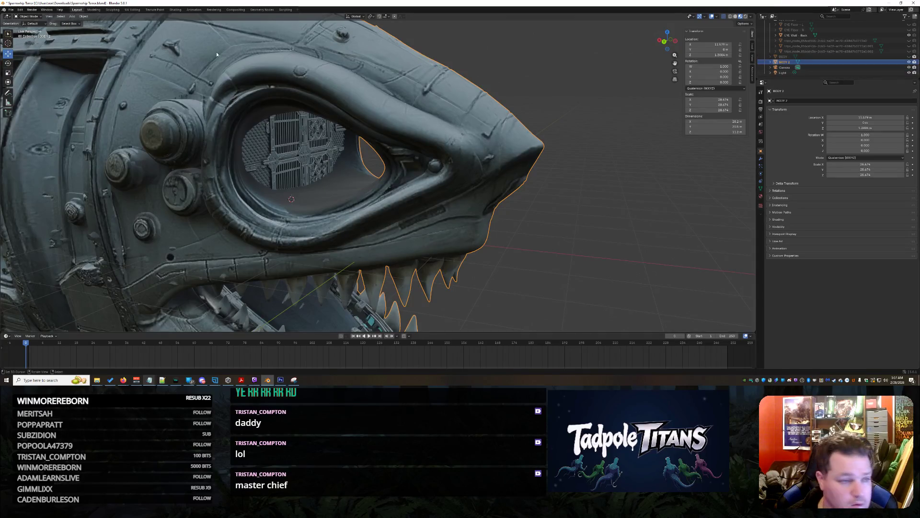
middle_click_drag(297, 126, 124, 151)
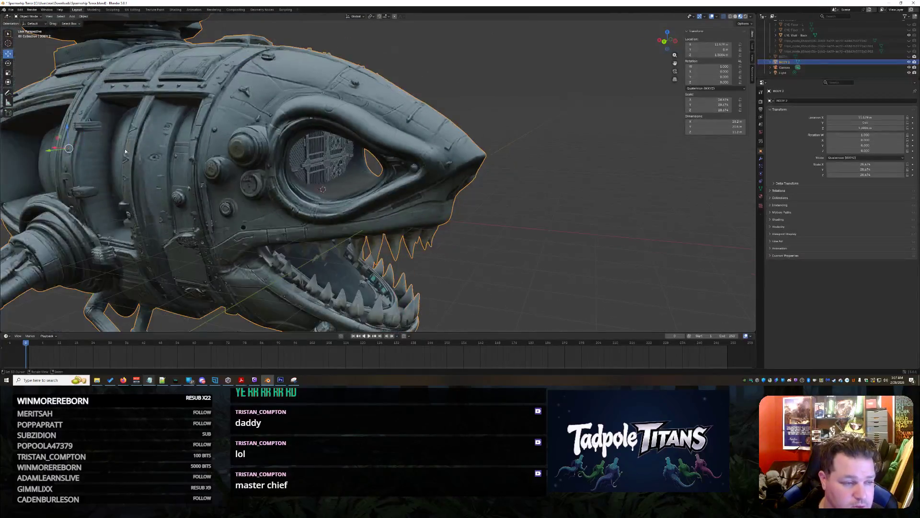
- Raise BODY 2 slightly along Z, toggling the old BODY mesh to compare
left_click_drag(68, 124, 67, 121)
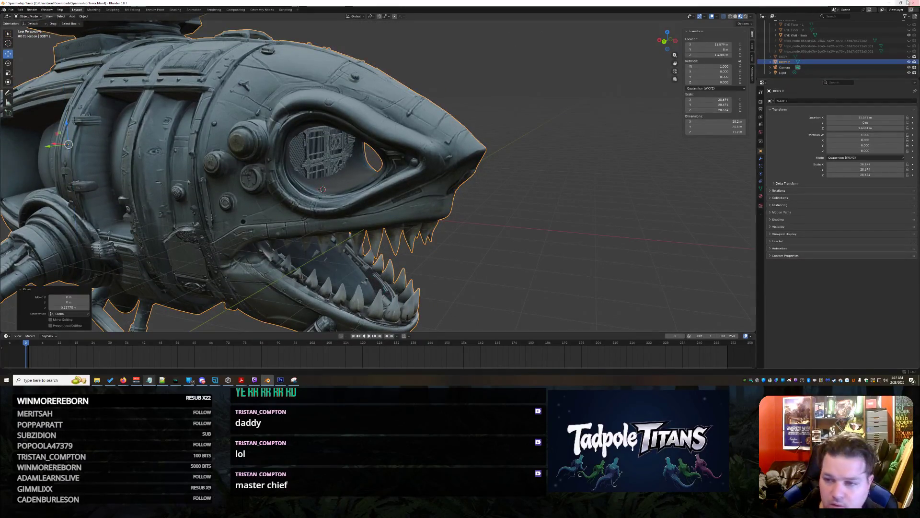
left_click(910, 57)
left_click(910, 56)
left_click(909, 57)
left_click(909, 56)
left_click(910, 57)
left_click(909, 57)
left_click(910, 57)
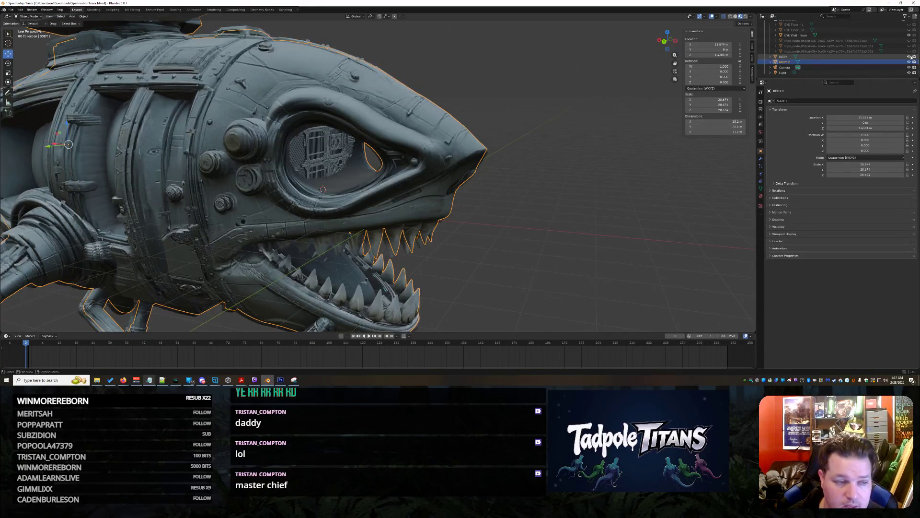
left_click(909, 57)
left_click(909, 56)
left_click(910, 57)
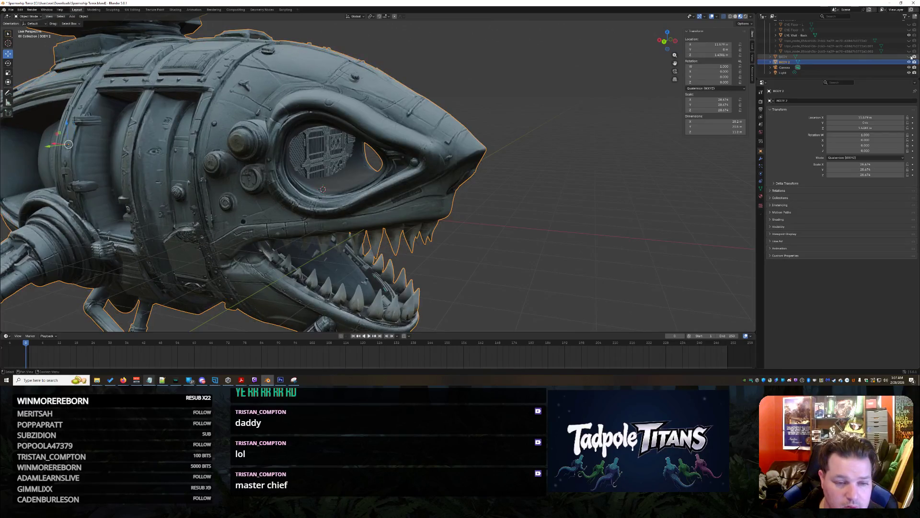
- Apply a slight scale-up to BODY 2 and compare it against the old BODY mesh
key("s")
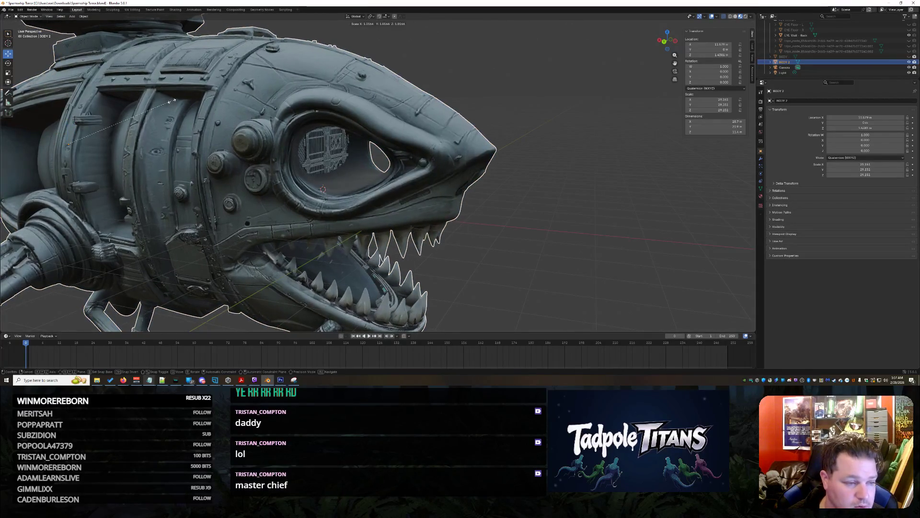
key("Return")
left_click(910, 57)
left_click(910, 57)
left_click(910, 57)
left_click(910, 57)
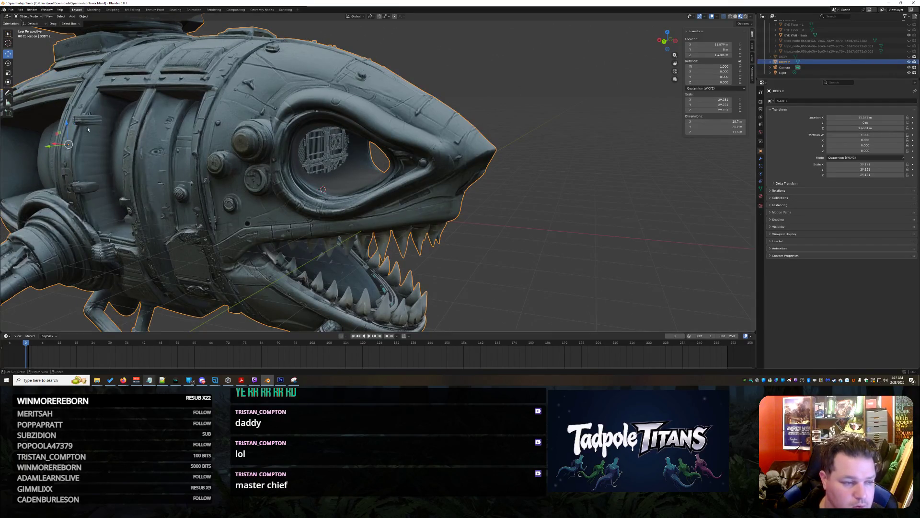
- Shift BODY 2 along X in two small moves, checking alignment against BODY after each
left_click_drag(54, 144, 52, 145)
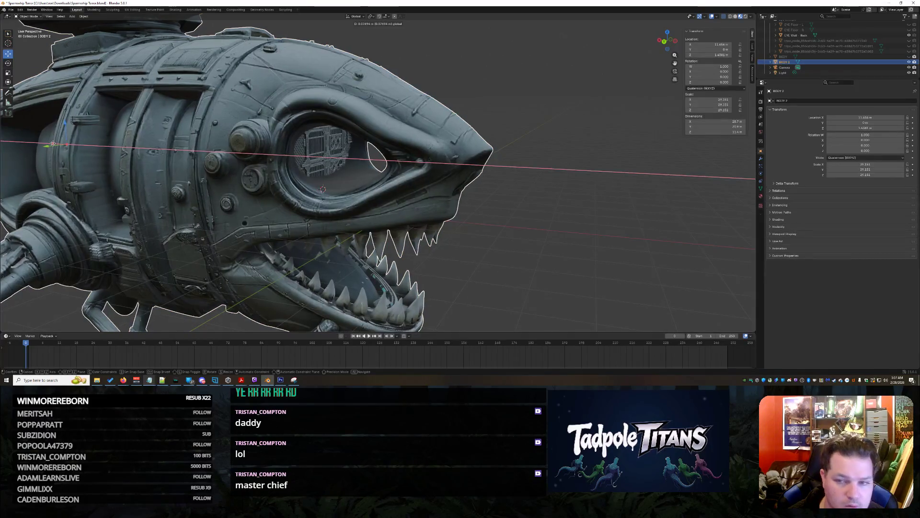
left_click(909, 56)
left_click(910, 56)
left_click(910, 56)
left_click(909, 56)
left_click(909, 56)
left_click(910, 56)
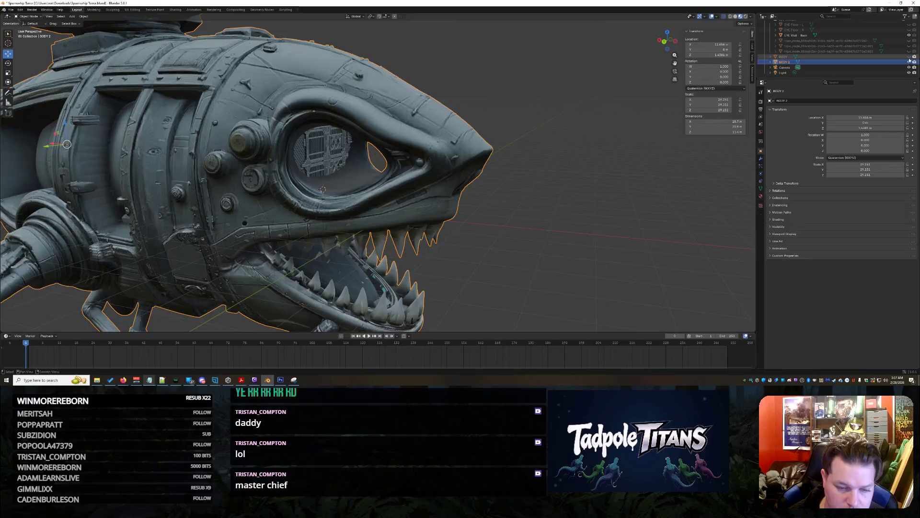
left_click_drag(51, 143, 49, 143)
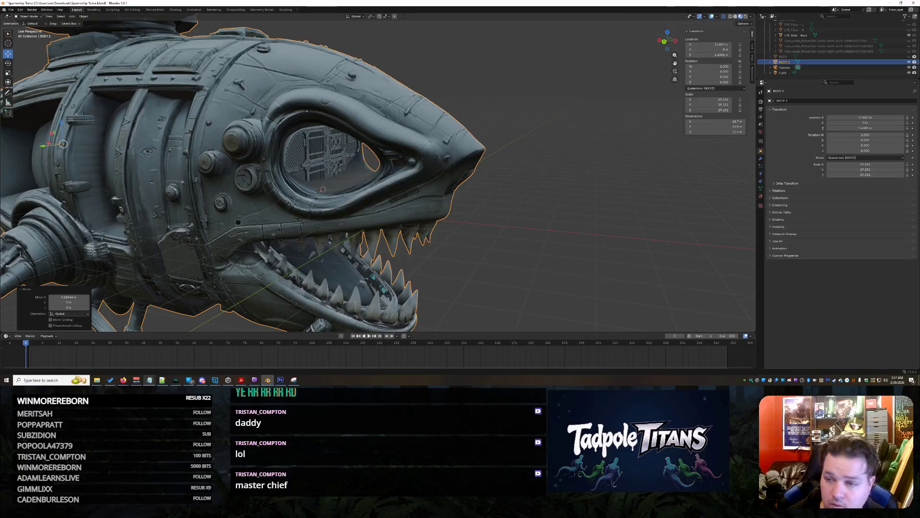
left_click(910, 56)
left_click(910, 57)
left_click(910, 57)
left_click(911, 56)
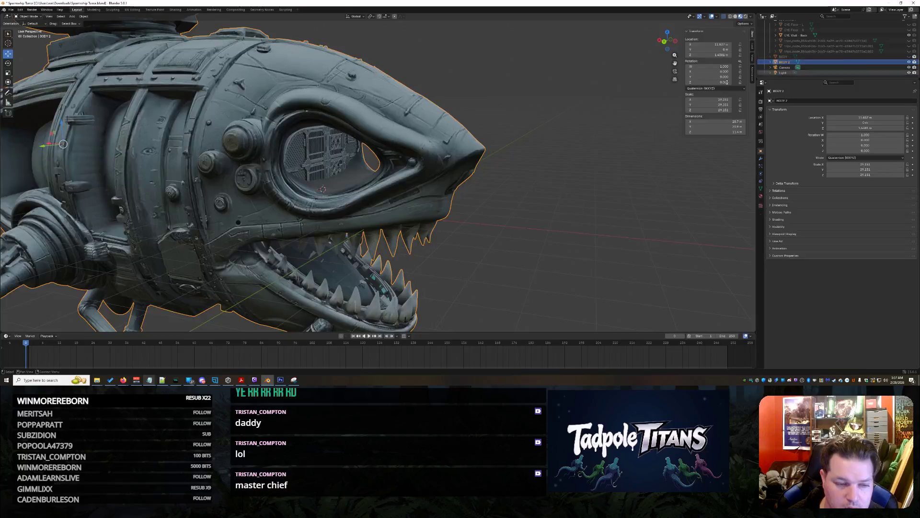
- Fine-tune BODY 2's X position with a nudge and a slight pull back until it matches BODY
left_click_drag(50, 143, 50, 143)
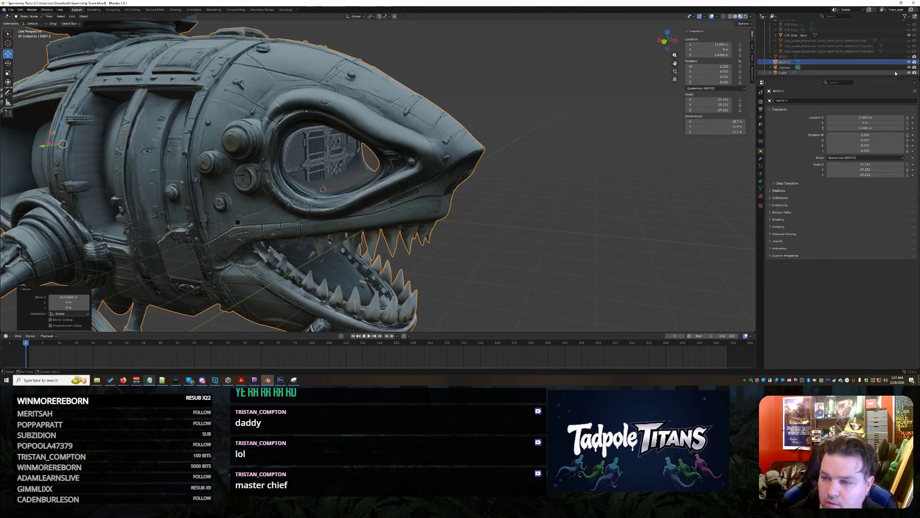
left_click(909, 57)
left_click(910, 57)
left_click(910, 57)
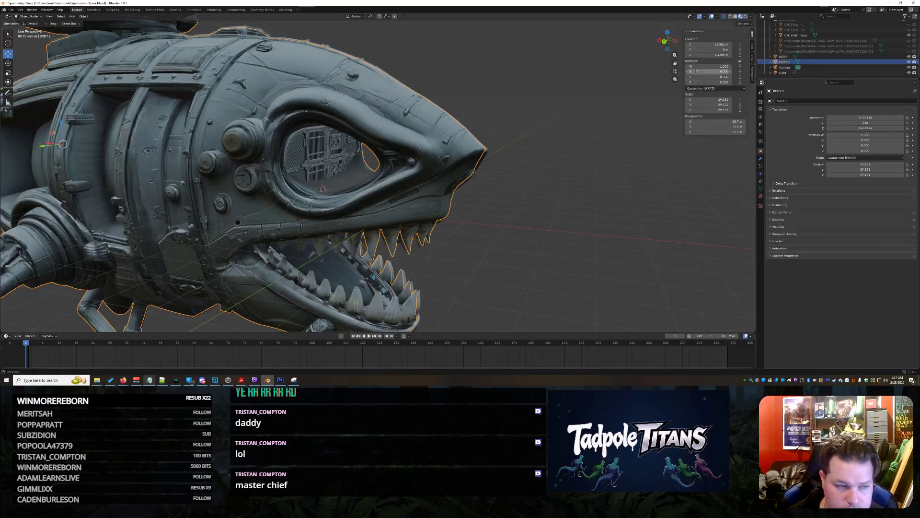
left_click_drag(49, 143, 50, 142)
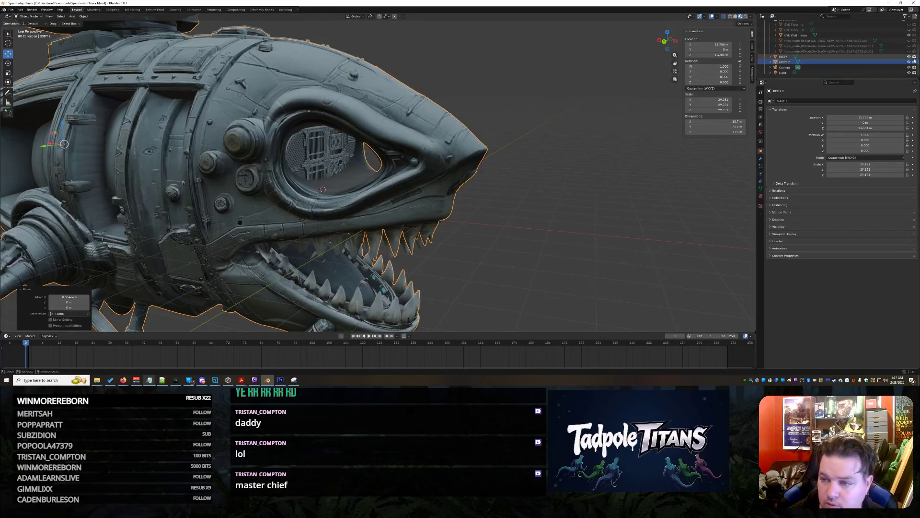
left_click(910, 56)
left_click(909, 57)
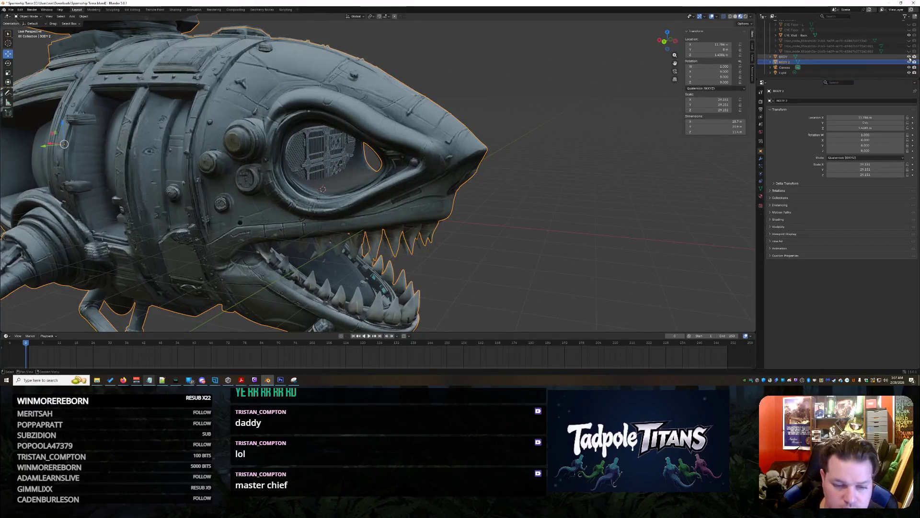
mouse_move(400, 268)
middle_mouse_down()
mouse_move(282, 247)
mouse_move(406, 261)
mouse_move(354, 232)
mouse_move(342, 266)
mouse_move(382, 234)
mouse_move(477, 223)
middle_mouse_up()
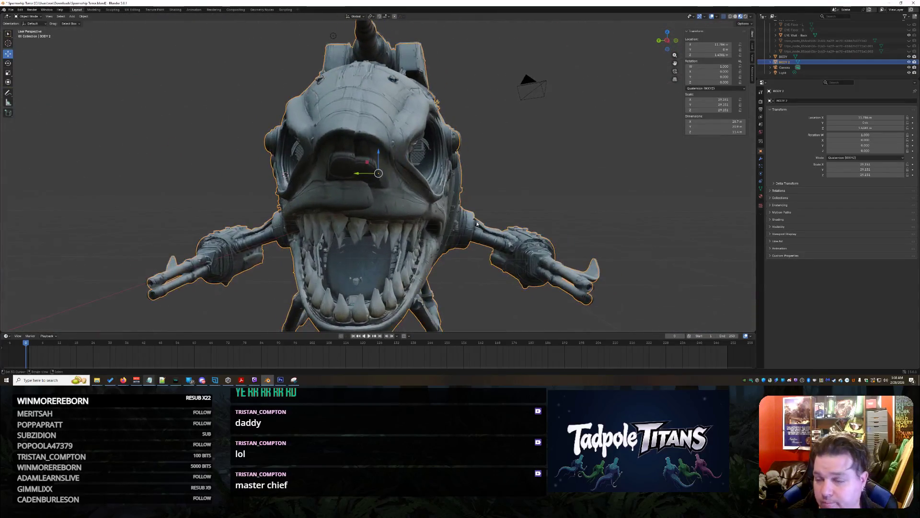
- Hide the old BODY mesh and the Mouth Cockpit collection, then look down into the lower jaw
left_click(909, 57)
scroll(508, 275, "up", 5)
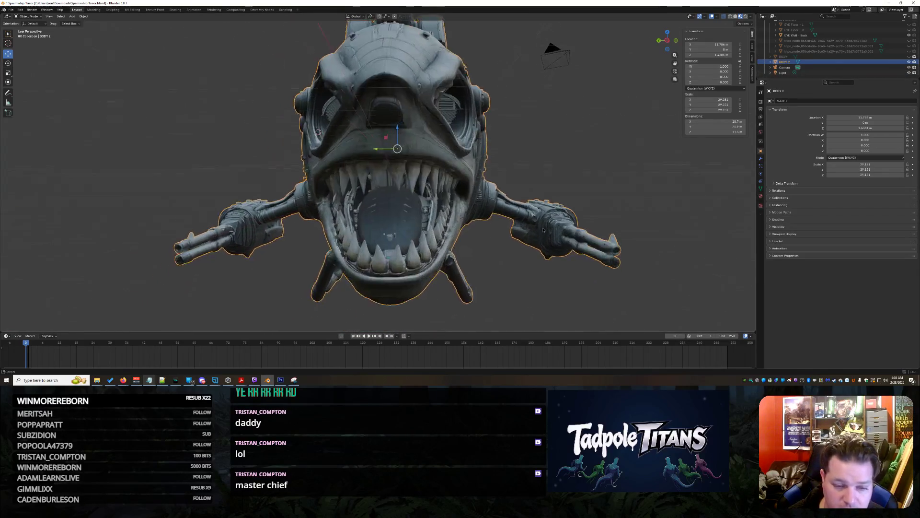
scroll(874, 52, "up", 5)
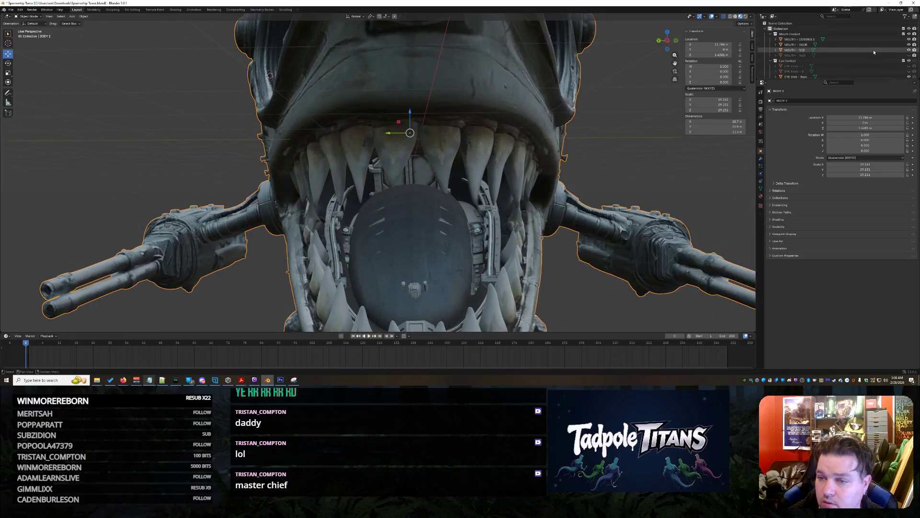
left_click(909, 34)
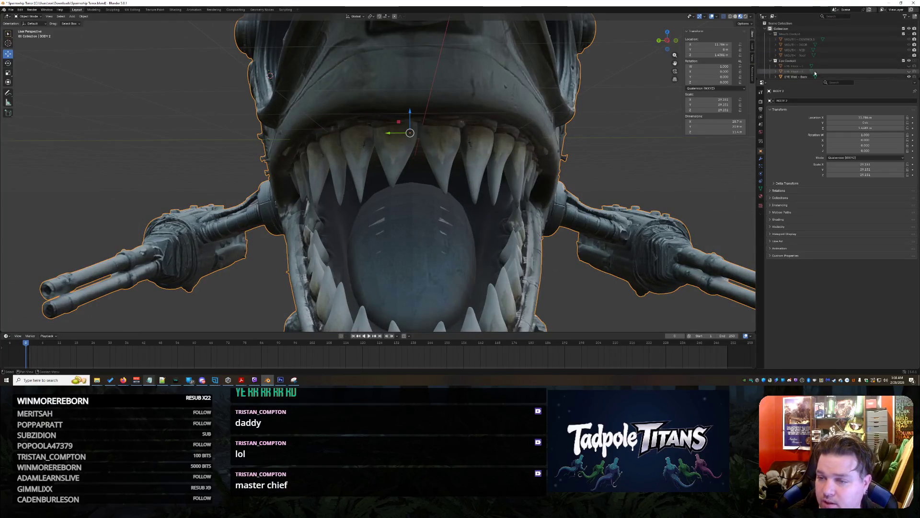
mouse_move(418, 236)
middle_mouse_down()
mouse_move(415, 185)
mouse_move(412, 208)
mouse_move(447, 181)
mouse_move(441, 211)
mouse_move(449, 217)
middle_mouse_up()
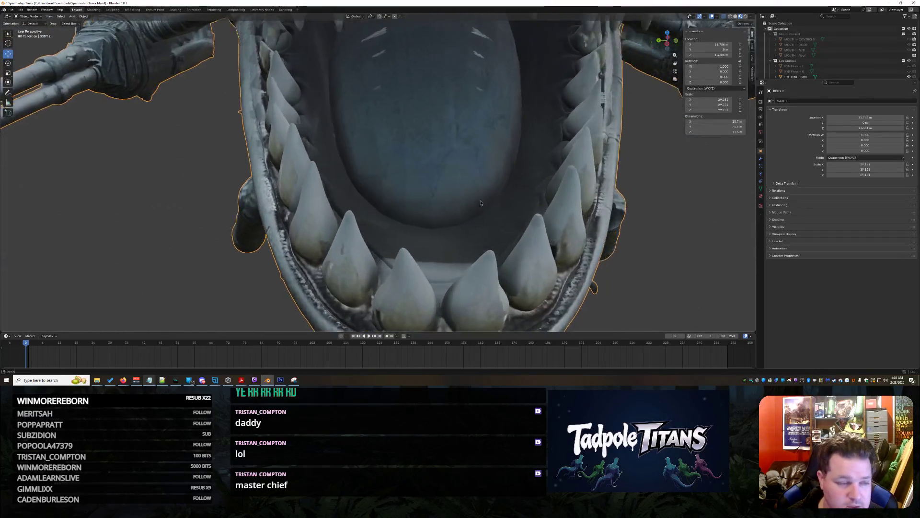
scroll(449, 218, "up", 4)
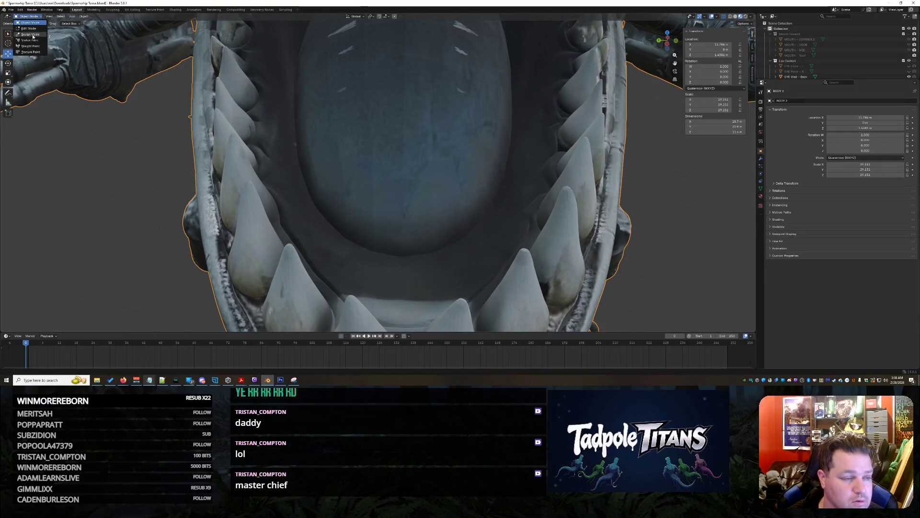
- Put BODY 2 into Sculpt Mode with Dynamic Topology enabled and frame the whole open mouth
left_click(31, 34)
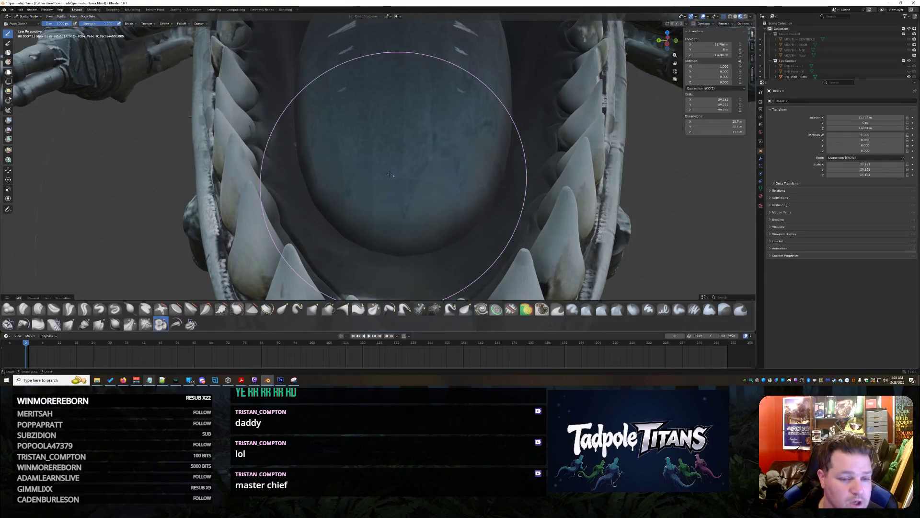
left_click(61, 16)
left_click(72, 167)
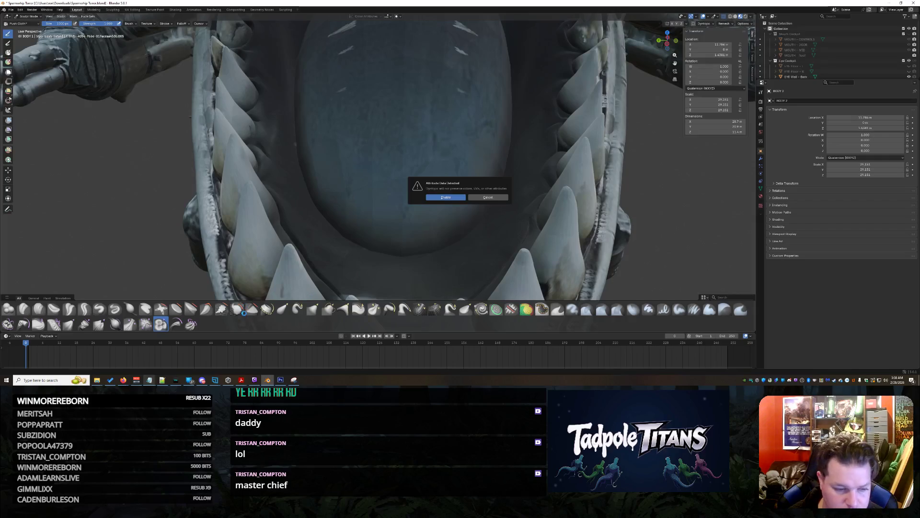
key("Return")
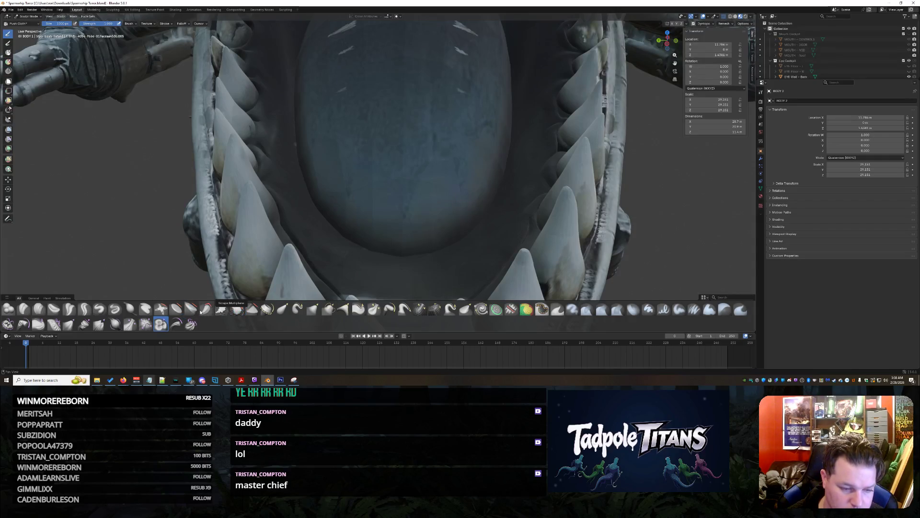
scroll(416, 282, "up", 2)
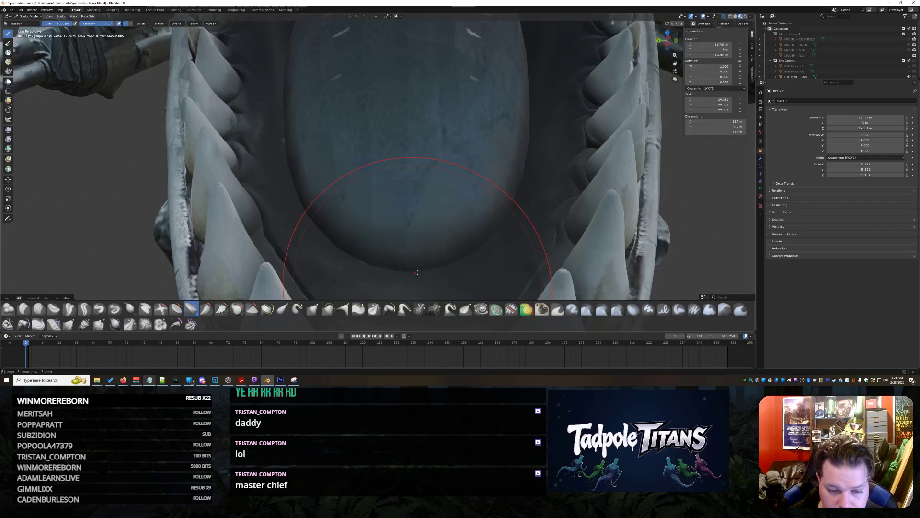
scroll(416, 273, "up", 3)
mouse_move(453, 264)
middle_mouse_down()
mouse_move(423, 268)
mouse_move(428, 208)
mouse_move(531, 232)
middle_mouse_up()
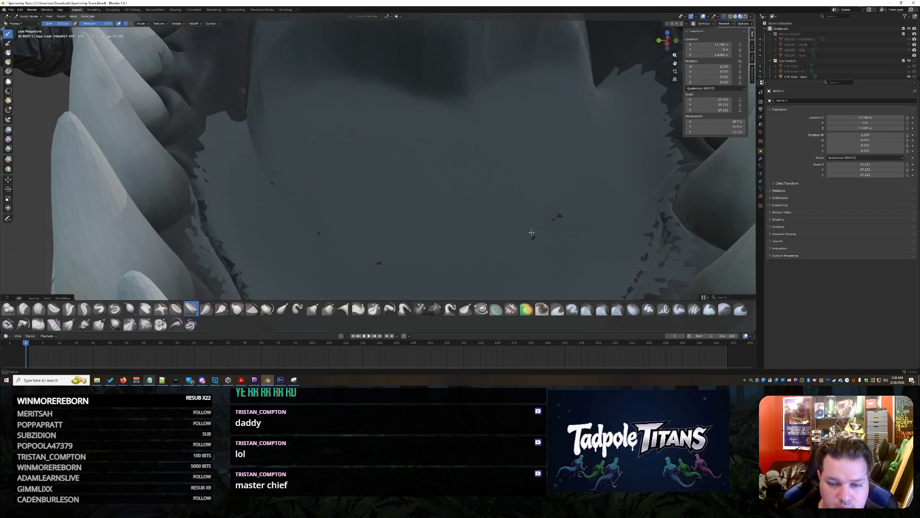
middle_click_drag(309, 152, 339, 30)
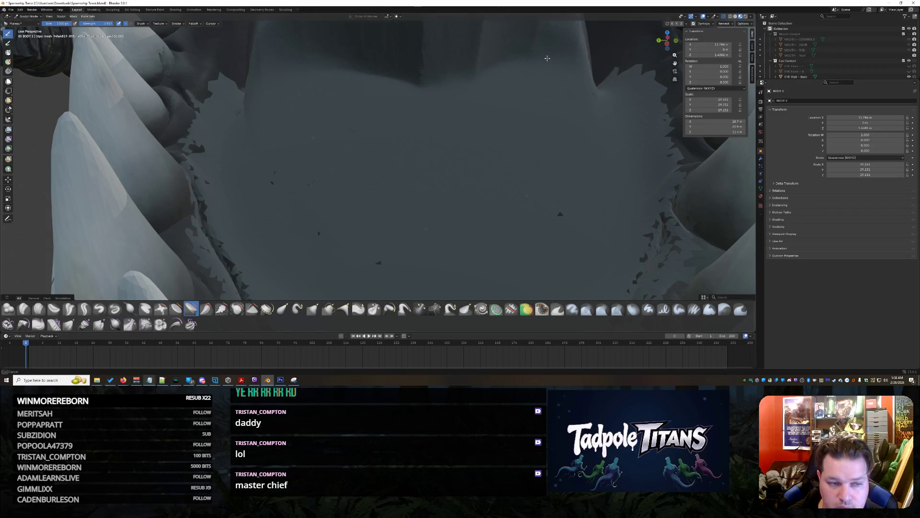
scroll(534, 168, "down", 8)
mouse_move(508, 165)
middle_mouse_down()
mouse_move(432, 167)
mouse_move(515, 160)
mouse_move(494, 154)
mouse_move(530, 164)
mouse_move(530, 154)
mouse_move(532, 163)
middle_mouse_up()
scroll(486, 170, "down", 3)
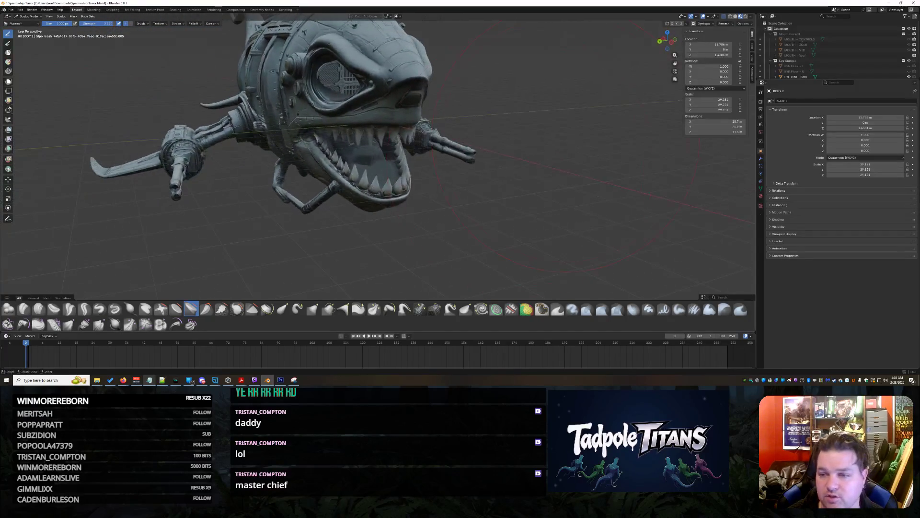
- Hide the EYE Wall - Back part and show the EYE Floor - R piece again
scroll(866, 49, "down", 3)
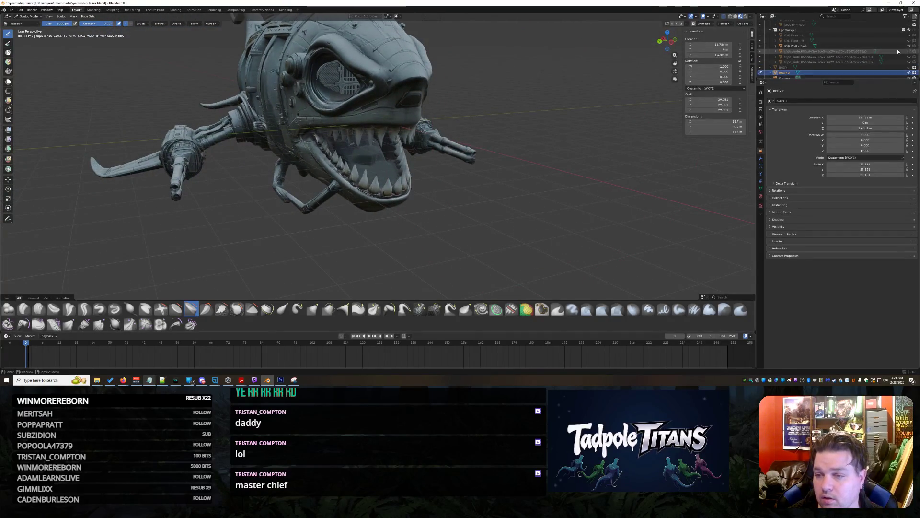
left_click(910, 47)
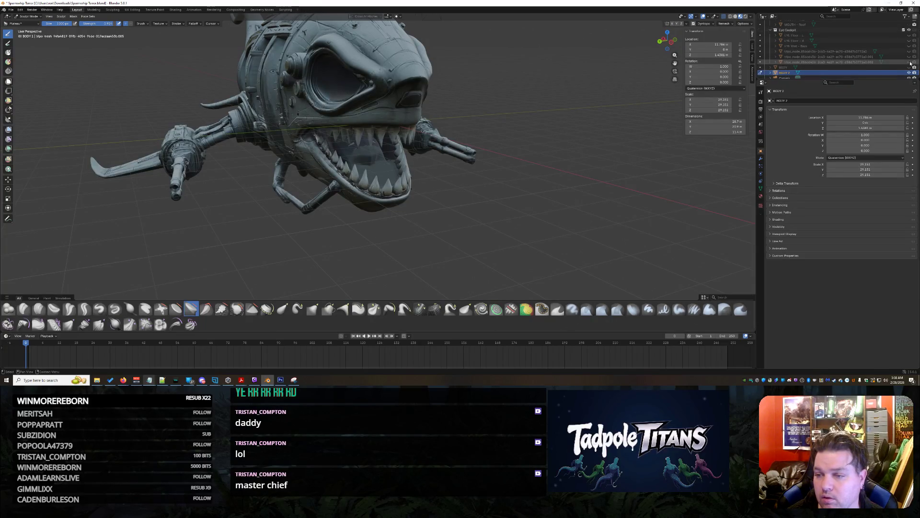
left_click(909, 40)
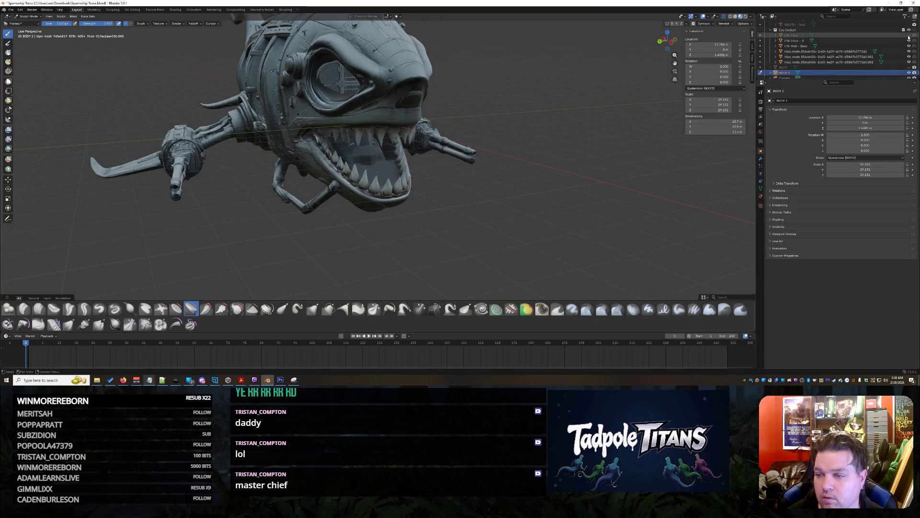
- Sculpt the mouth interior with a dent and a smoothing stroke into a rounded bulge
middle_click_drag(432, 168, 441, 172)
scroll(441, 173, "up", 6)
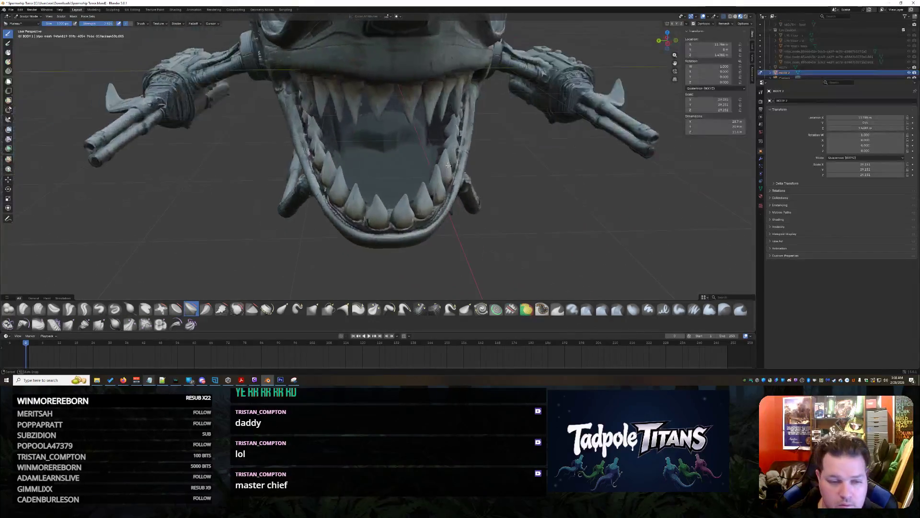
scroll(442, 173, "up", 4)
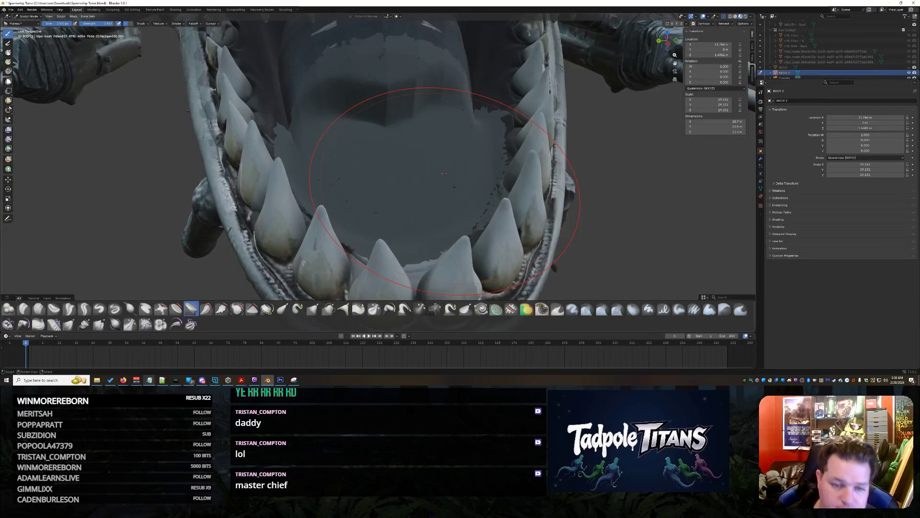
mouse_move(449, 162)
middle_mouse_down()
mouse_move(434, 160)
mouse_move(441, 164)
middle_mouse_up()
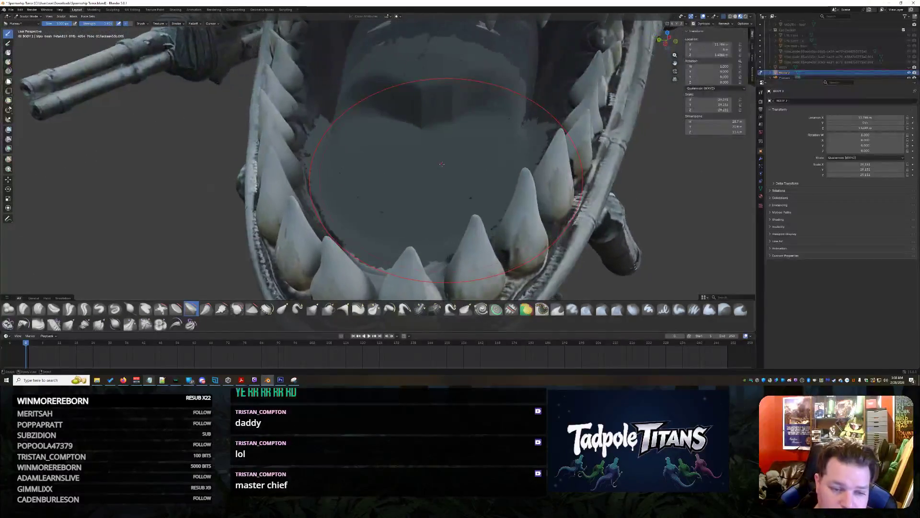
left_click(332, 148)
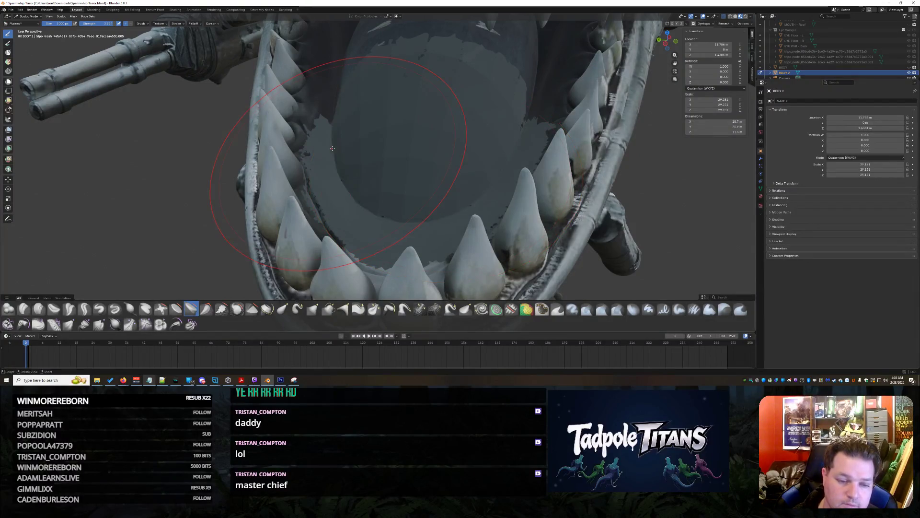
left_click(442, 172)
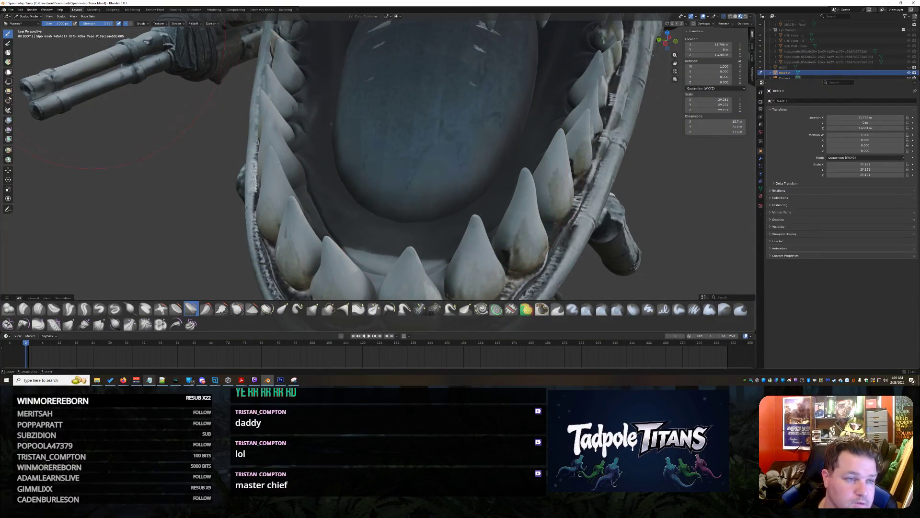
left_click(62, 17)
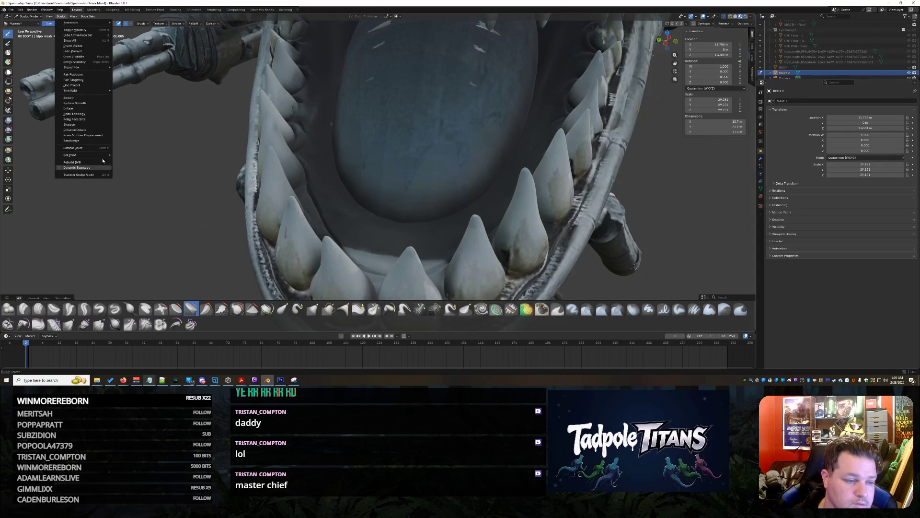
- Paint a mask over the shark's tongue, teeth and right jaw
scroll(417, 227, "up", 8)
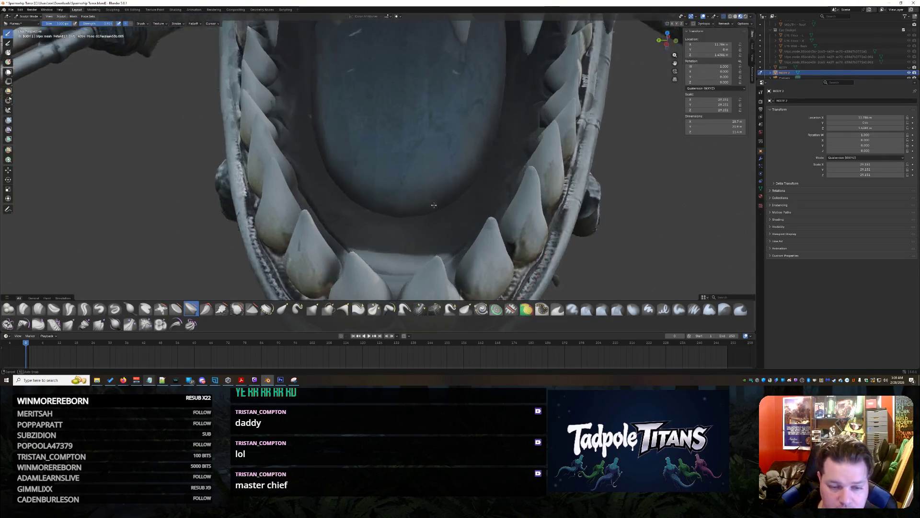
middle_click_drag(421, 231, 357, 209)
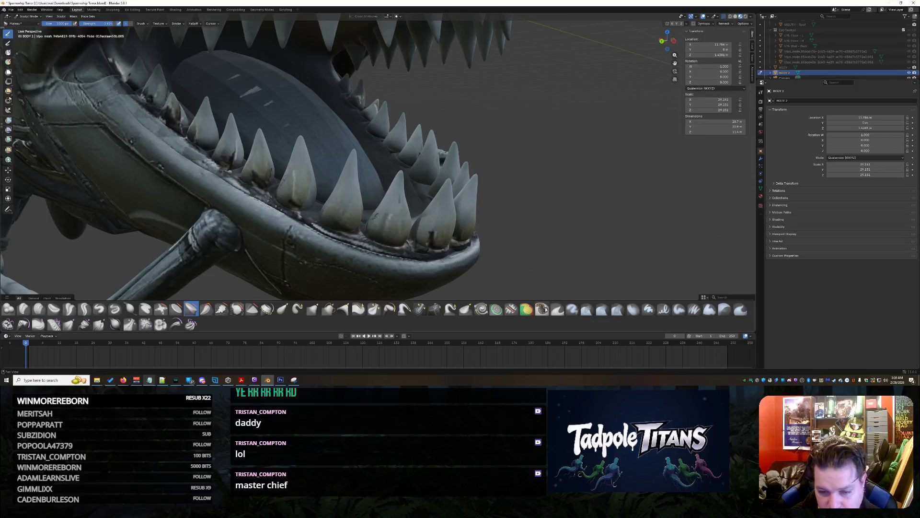
mouse_move(206, 226)
middle_mouse_down()
mouse_move(138, 179)
mouse_move(191, 86)
mouse_move(445, 280)
middle_mouse_up()
mouse_move(445, 280)
left_mouse_down()
mouse_move(412, 192)
mouse_move(508, 230)
mouse_move(587, 145)
mouse_move(442, 158)
left_mouse_up()
- Extend the mask across the upper head and parts of the right side body
middle_click_drag(555, 192, 499, 246)
left_click_drag(499, 247, 336, 73)
middle_click_drag(336, 74, 565, 120)
mouse_move(566, 120)
left_mouse_down()
mouse_move(604, 133)
mouse_move(643, 57)
left_mouse_up()
middle_click_drag(642, 58, 318, 61)
middle_click_drag(458, 85, 422, 192)
scroll(431, 192, "up", 5)
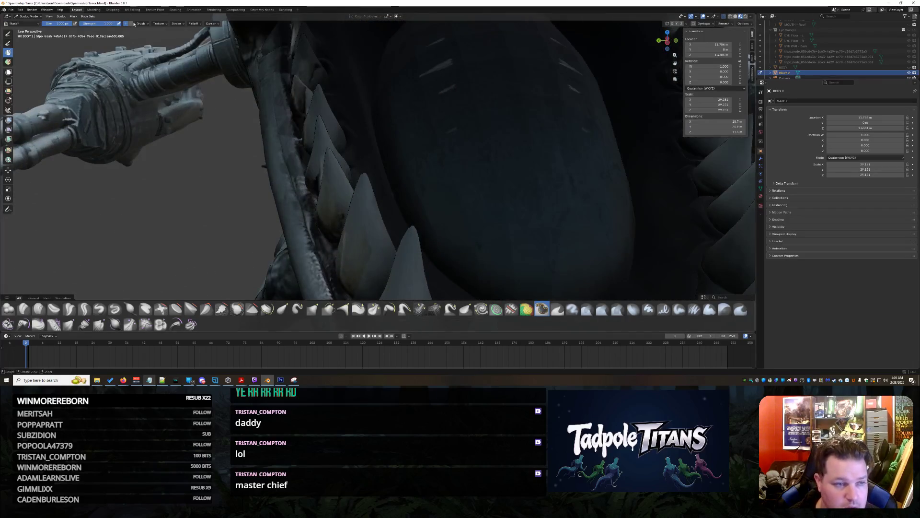
mouse_move(488, 103)
middle_mouse_down()
mouse_move(421, 144)
mouse_move(432, 158)
mouse_move(475, 145)
mouse_move(395, 72)
mouse_move(352, 92)
mouse_move(413, 103)
middle_mouse_up()
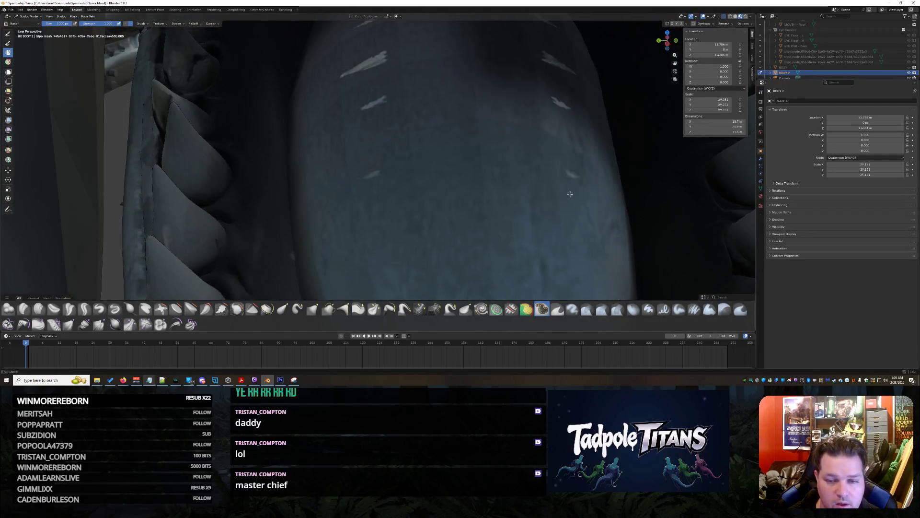
mouse_move(546, 117)
middle_mouse_down()
mouse_move(529, 274)
mouse_move(407, 215)
mouse_move(431, 216)
mouse_move(272, 100)
middle_mouse_up()
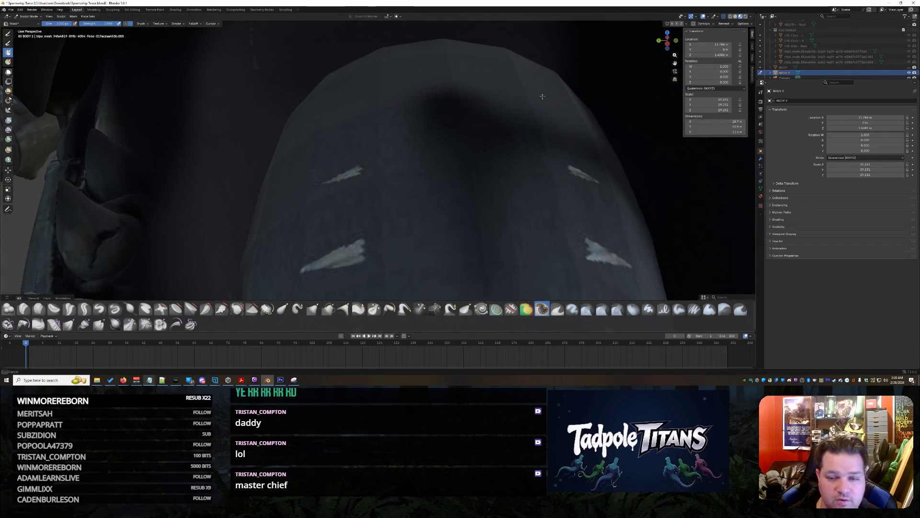
mouse_move(566, 268)
middle_mouse_down()
mouse_move(471, 224)
mouse_move(405, 113)
mouse_move(232, 190)
middle_mouse_up()
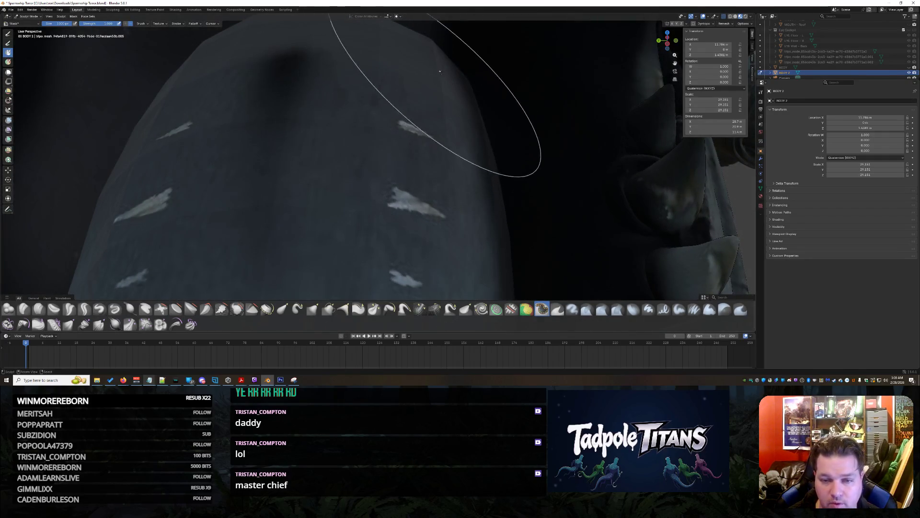
key("b")
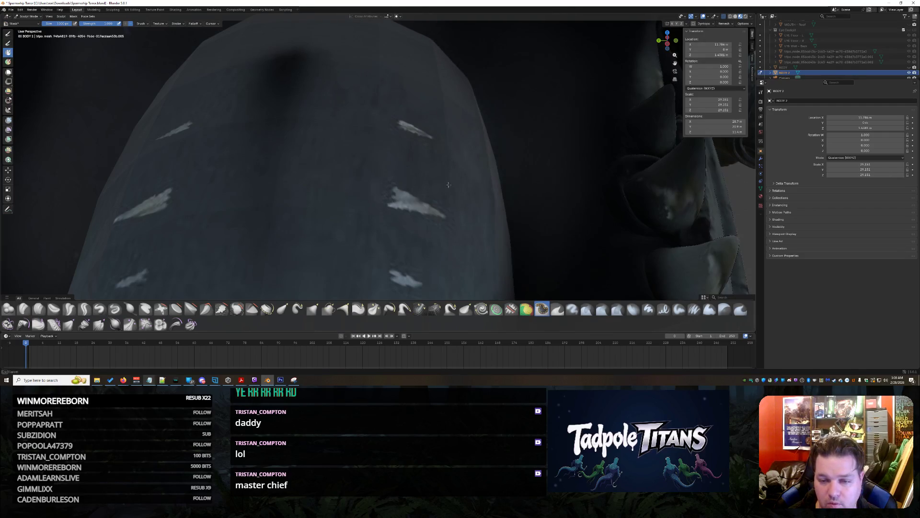
middle_click_drag(434, 238, 425, 16)
key("b")
key("Escape")
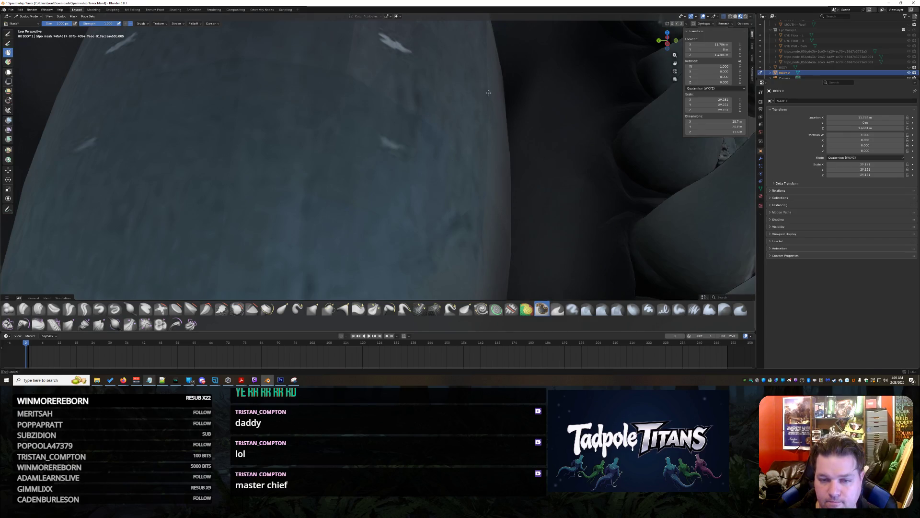
scroll(437, 118, "down", 3)
middle_click_drag(436, 118, 446, 115)
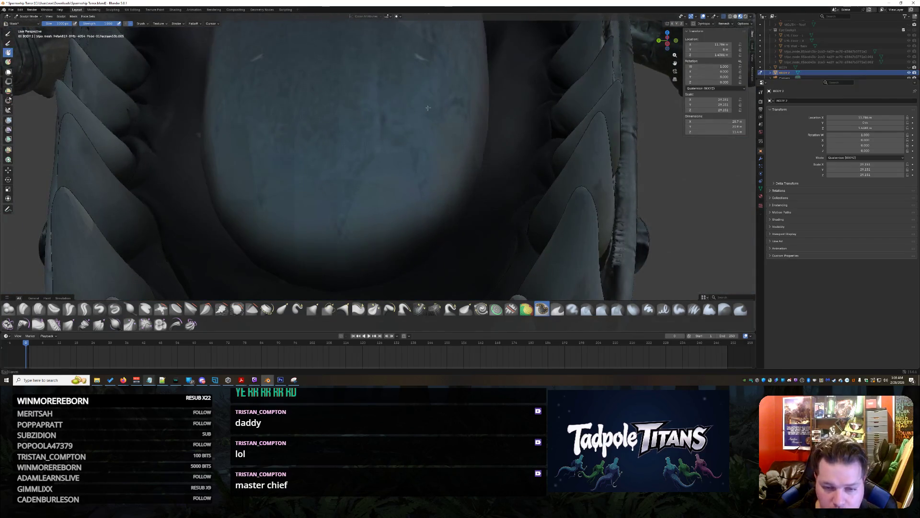
key("b")
mouse_move(323, 100)
middle_mouse_down()
mouse_move(407, 103)
mouse_move(376, 117)
middle_mouse_up()
scroll(393, 102, "up", 5)
key("b")
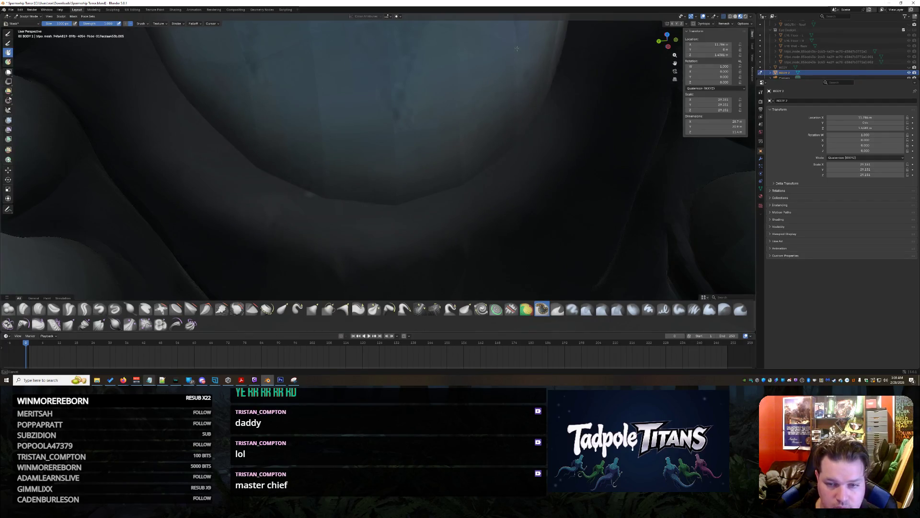
middle_click_drag(254, 29, 387, 205)
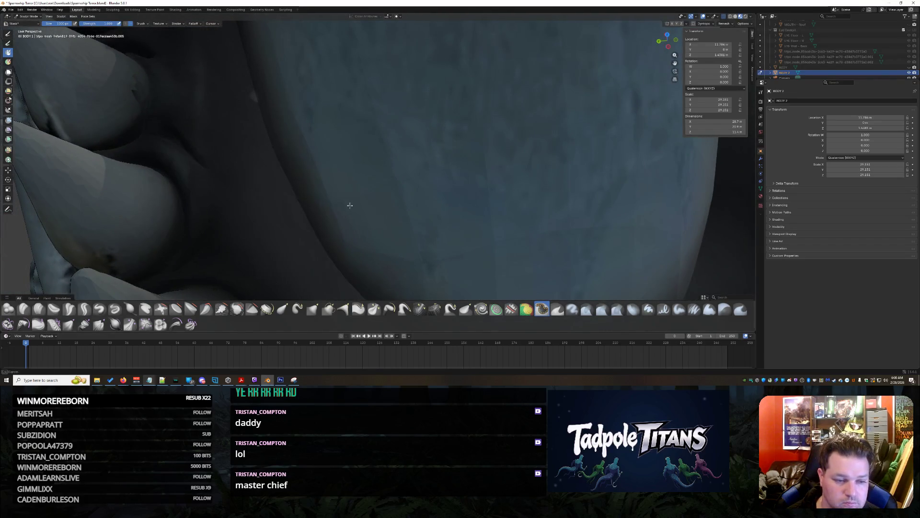
middle_click_drag(323, 102, 382, 216)
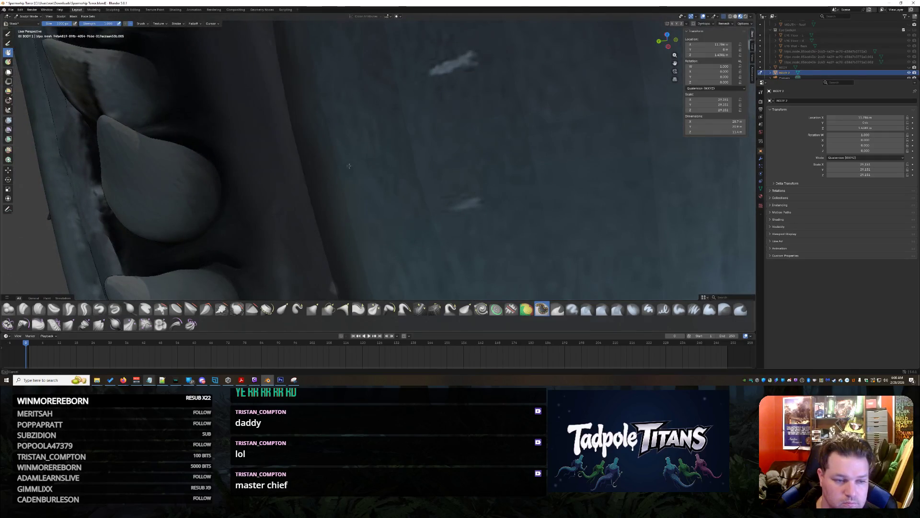
middle_click_drag(349, 166, 382, 284)
middle_click_drag(378, 231, 379, 211)
mouse_move(357, 140)
middle_mouse_down()
mouse_move(374, 160)
mouse_move(396, 137)
mouse_move(374, 148)
mouse_move(359, 175)
middle_mouse_up()
mouse_move(407, 144)
middle_mouse_down()
mouse_move(448, 160)
mouse_move(370, 165)
mouse_move(430, 96)
mouse_move(411, 205)
mouse_move(485, 144)
mouse_move(530, 165)
mouse_move(479, 71)
mouse_move(455, 81)
middle_mouse_up()
mouse_move(433, 202)
middle_mouse_down()
mouse_move(437, 174)
mouse_move(446, 200)
mouse_move(433, 248)
mouse_move(422, 239)
mouse_move(390, 277)
mouse_move(423, 53)
mouse_move(411, 82)
middle_mouse_up()
middle_click_drag(355, 111, 300, 63)
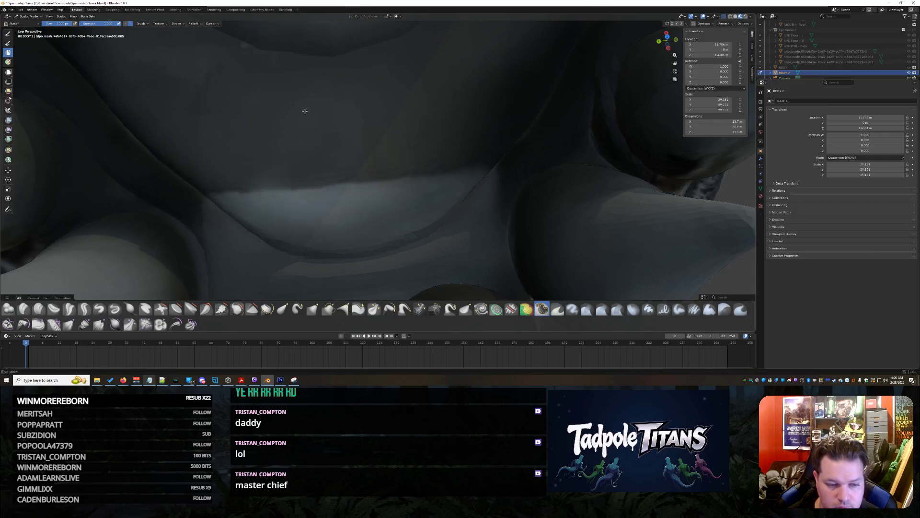
- Orbit down into the mouth and sculpt the roof of the mouth, teeth and inner lip
scroll(303, 108, "down", 6)
scroll(371, 63, "down", 8)
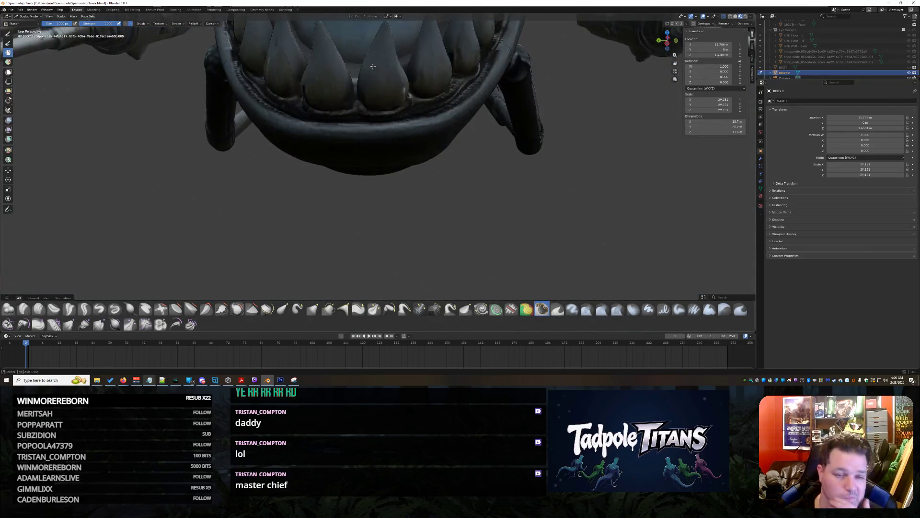
middle_click_drag(374, 63, 379, 67)
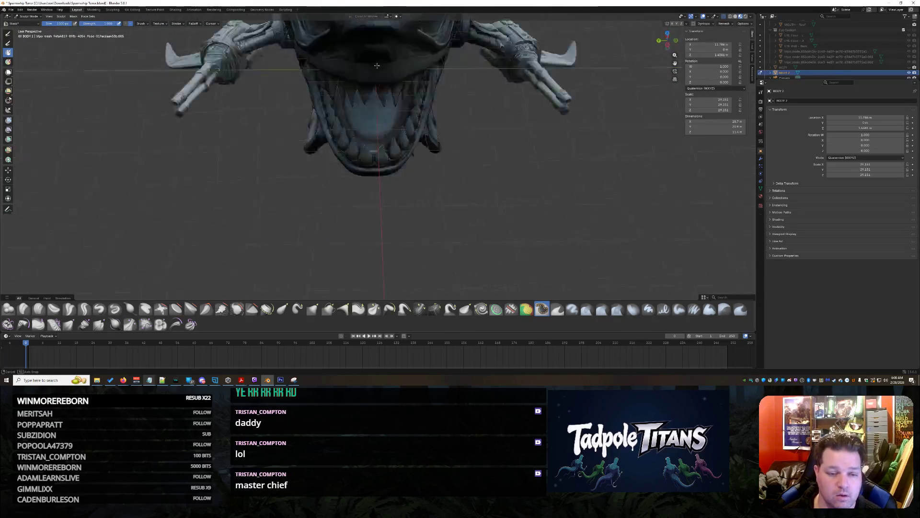
scroll(318, 156, "up", 5)
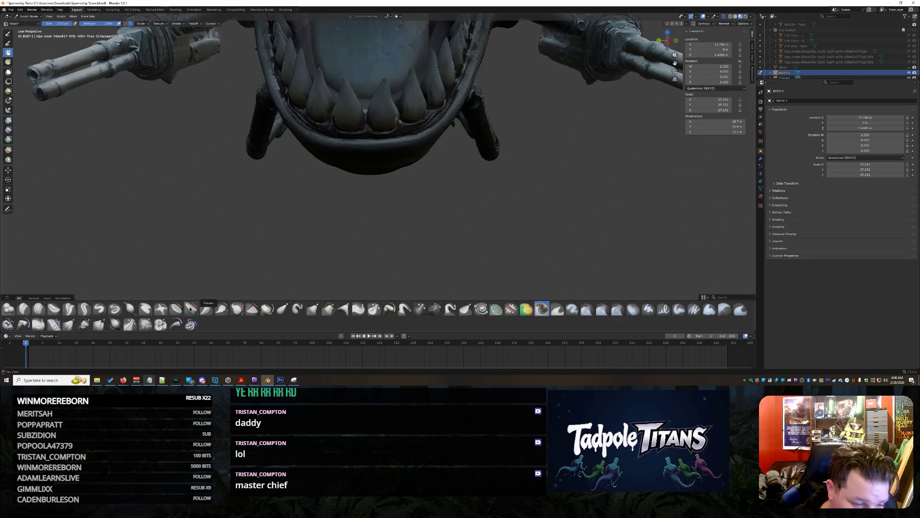
mouse_move(358, 94)
middle_mouse_down()
mouse_move(356, 152)
mouse_move(361, 113)
middle_mouse_up()
scroll(361, 113, "up", 8)
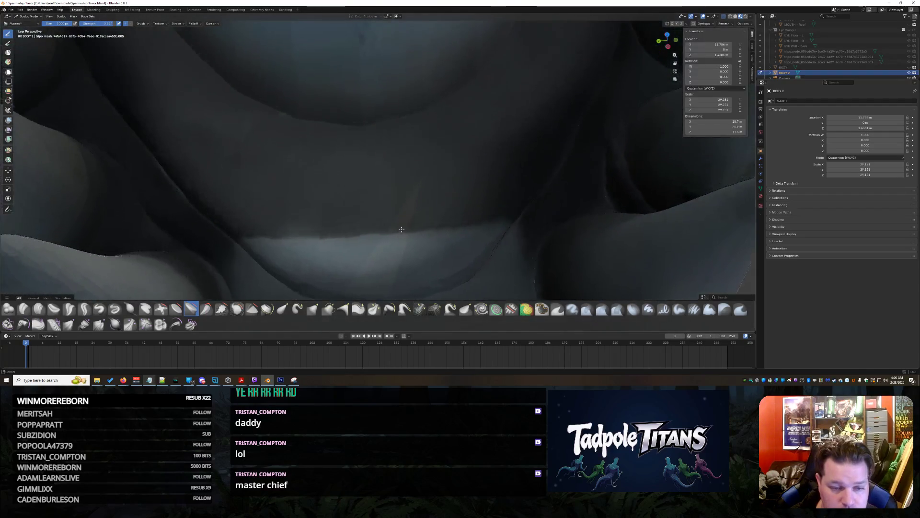
mouse_move(373, 143)
left_mouse_down()
mouse_move(326, 91)
mouse_move(269, 72)
mouse_move(458, 35)
left_mouse_up()
mouse_move(301, 36)
middle_mouse_down("shift")
mouse_move(329, 257)
mouse_move(425, 194)
middle_mouse_up("shift")
mouse_move(425, 195)
left_mouse_down()
mouse_move(524, 117)
mouse_move(293, 110)
mouse_move(364, 96)
mouse_move(307, 19)
left_mouse_up()
- Zoom onto the teeth, smooth down that region, and resize the brush radius
middle_click_drag(306, 21, 287, 163, "shift")
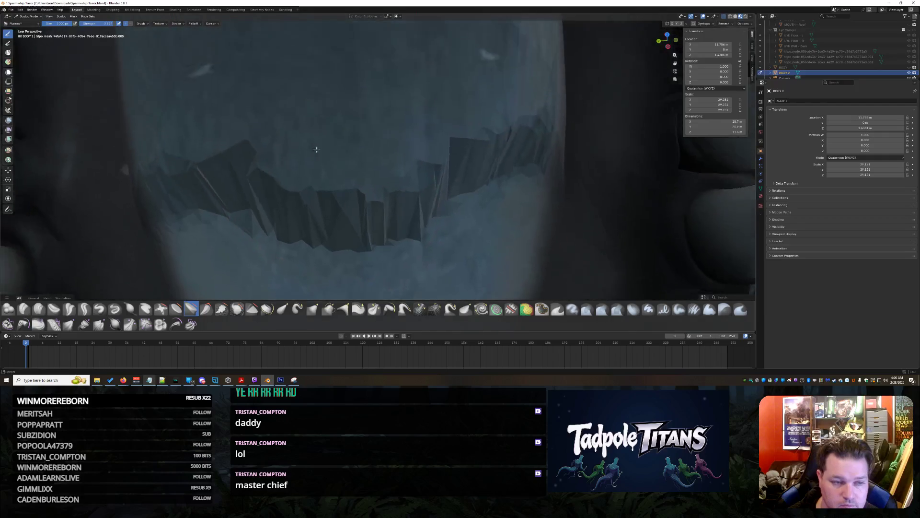
mouse_move(249, 191)
middle_mouse_down("shift")
mouse_move(296, 167)
mouse_move(285, 113)
middle_mouse_up("shift")
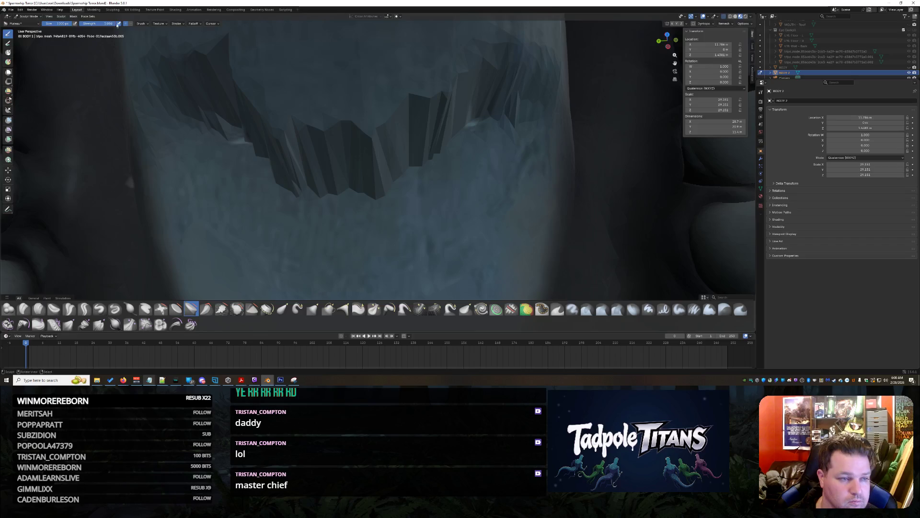
scroll(370, 164, "down", 3)
mouse_move(329, 164)
left_mouse_down("shift")
mouse_move(269, 96)
mouse_move(279, 169)
mouse_move(374, 63)
left_mouse_up("shift")
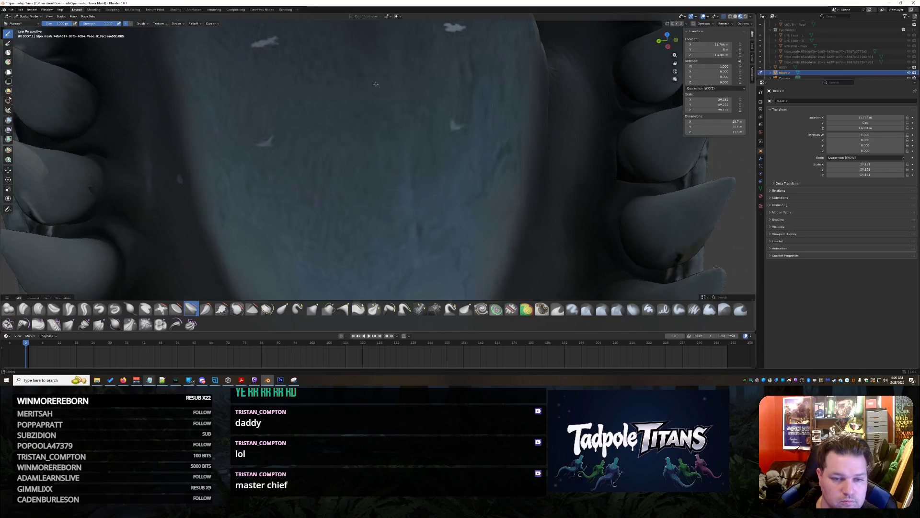
scroll(376, 85, "up", 2)
key("f")
left_click(417, 172)
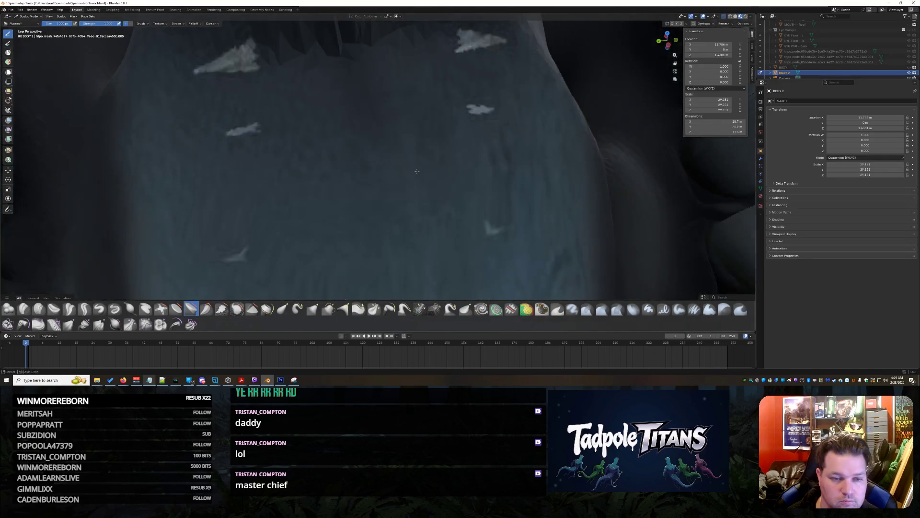
scroll(417, 172, "down", 2)
key("f")
- Reshape the surface around the teeth and left mouth, undoing one bad pull on the spikes
left_click(369, 240)
middle_click_drag(369, 240, 154, 121)
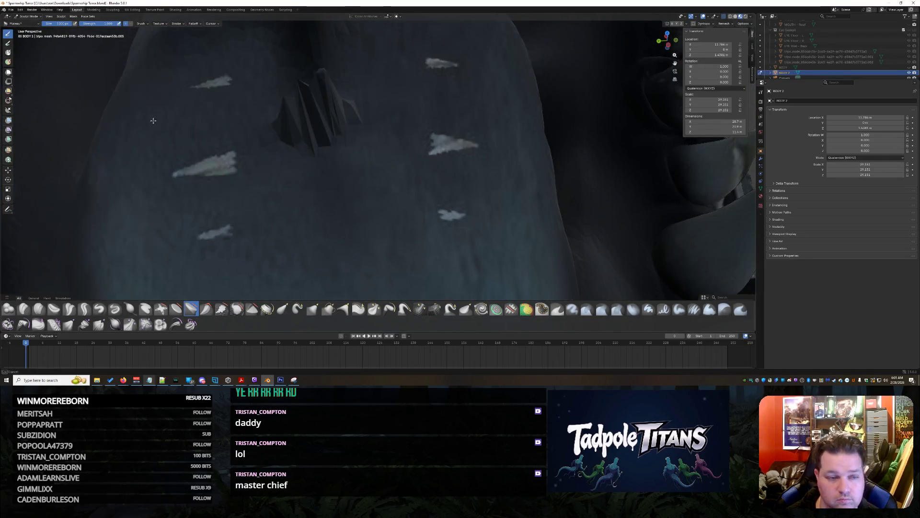
mouse_move(585, 214)
left_mouse_down()
mouse_move(392, 122)
mouse_move(533, 98)
left_mouse_up()
mouse_move(337, 26)
left_mouse_down()
mouse_move(335, 144)
mouse_move(312, 172)
mouse_move(268, 196)
left_mouse_up()
mouse_move(240, 110)
left_mouse_down()
mouse_move(269, 153)
mouse_move(432, 38)
mouse_move(299, 58)
left_mouse_up()
mouse_move(187, 66)
left_mouse_down()
mouse_move(206, 235)
mouse_move(138, 217)
left_mouse_up()
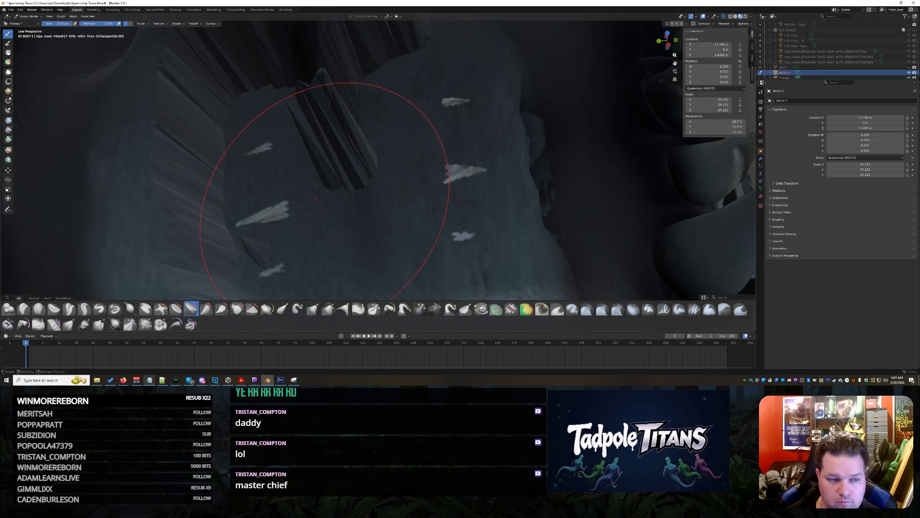
left_click_drag(316, 198, 322, 326)
key("ctrl+z")
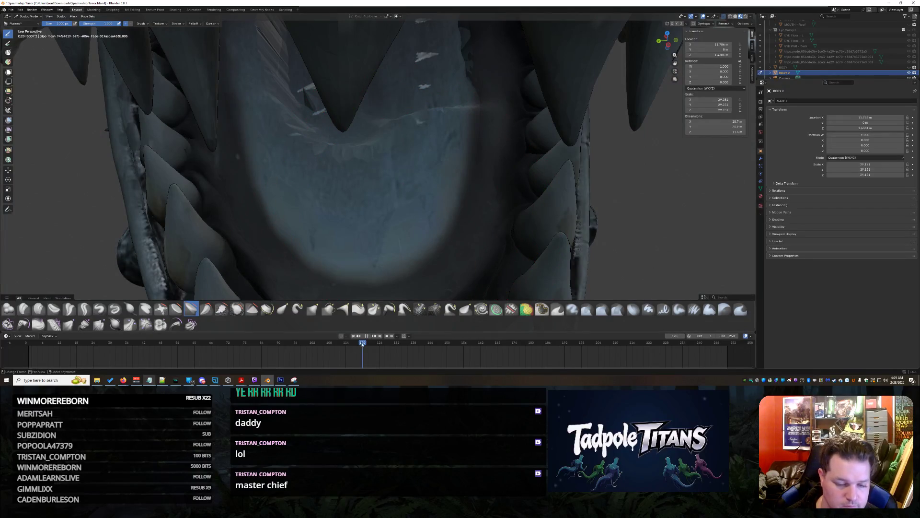
- Sculpt strokes across the tongue surface from a closer view
mouse_move(379, 105)
middle_mouse_down()
mouse_move(362, 144)
mouse_move(324, 98)
mouse_move(305, 129)
middle_mouse_up()
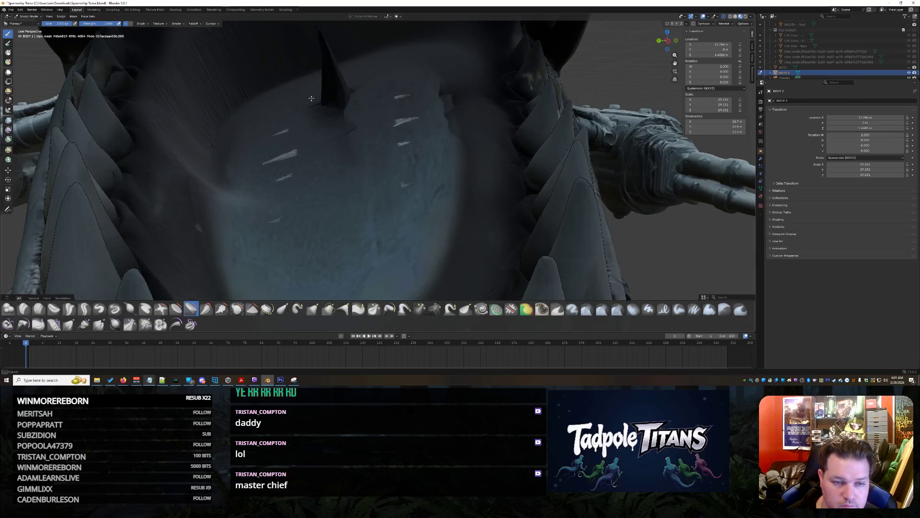
left_click_drag(311, 98, 264, 206)
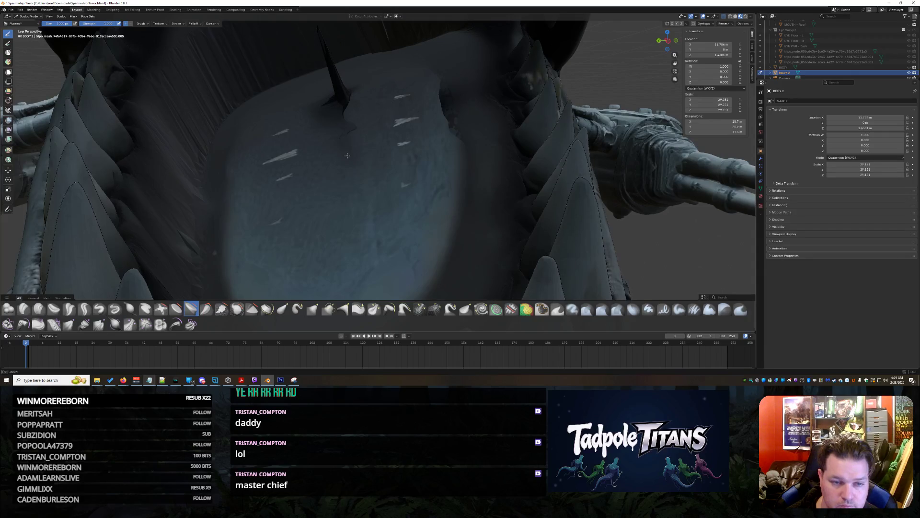
mouse_move(339, 120)
middle_mouse_down()
mouse_move(394, 203)
mouse_move(380, 195)
mouse_move(396, 181)
mouse_move(391, 187)
mouse_move(463, 260)
mouse_move(541, 325)
middle_mouse_up()
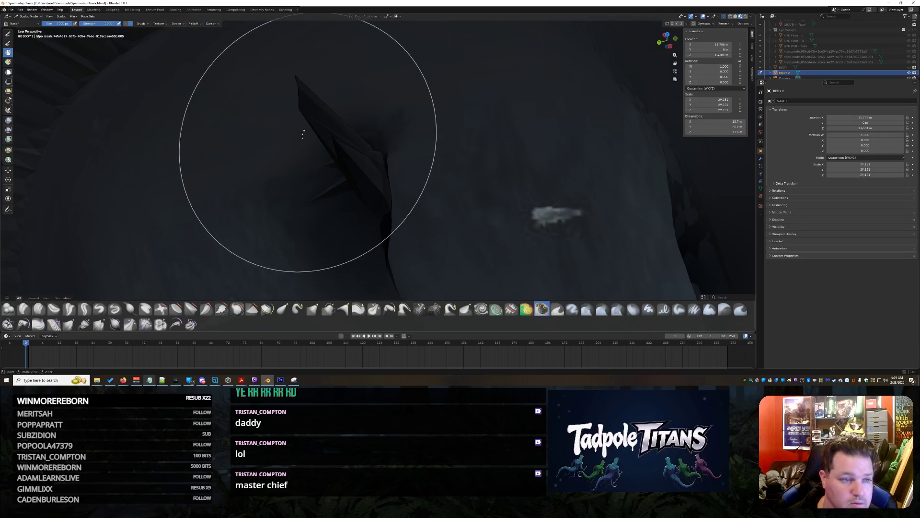
mouse_move(318, 200)
left_mouse_down("ctrl")
mouse_move(391, 177)
mouse_move(347, 218)
mouse_move(537, 216)
left_mouse_up("ctrl")
- Flatten the spike and white patch with the Plateau brush, then orbit to check the result
left_click(190, 310)
left_click_drag(247, 161, 500, 171)
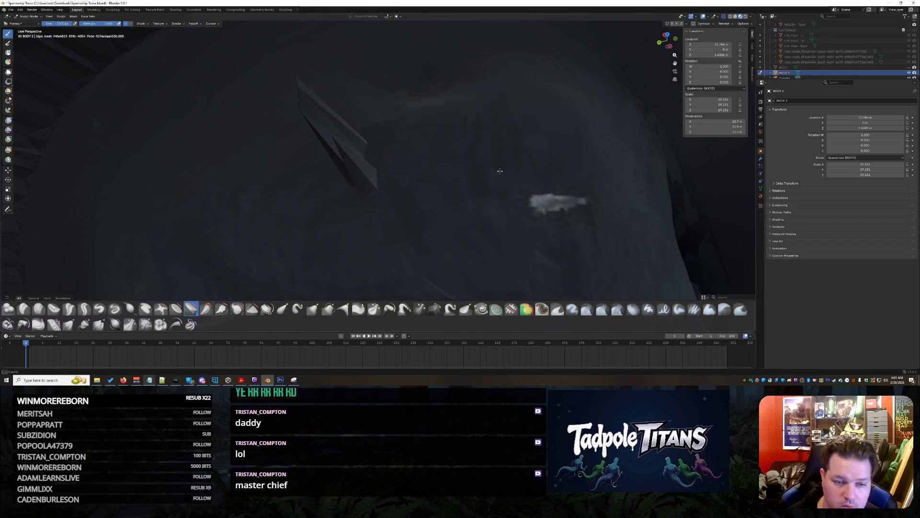
middle_click_drag(398, 249, 327, 300)
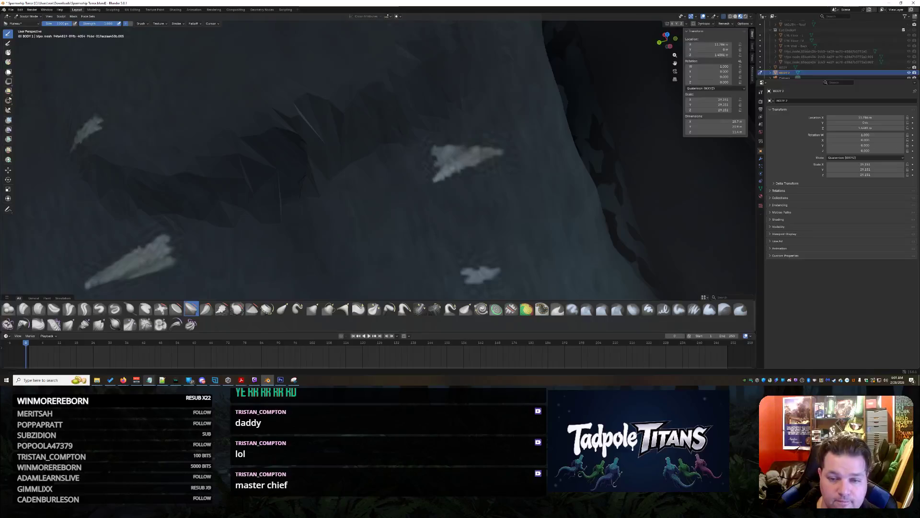
mouse_move(502, 165)
middle_mouse_down()
mouse_move(494, 171)
mouse_move(422, 134)
mouse_move(284, 52)
middle_mouse_up()
mouse_move(298, 95)
middle_mouse_down()
mouse_move(544, 123)
mouse_move(380, 70)
middle_mouse_up()
middle_click_drag(368, 256, 242, 231)
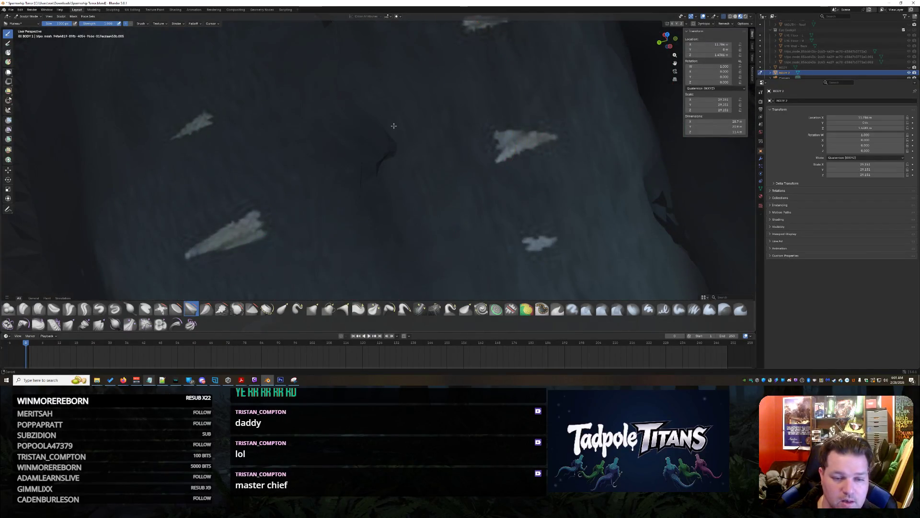
middle_click_drag(394, 125, 472, 226)
middle_click_drag(297, 47, 525, 331)
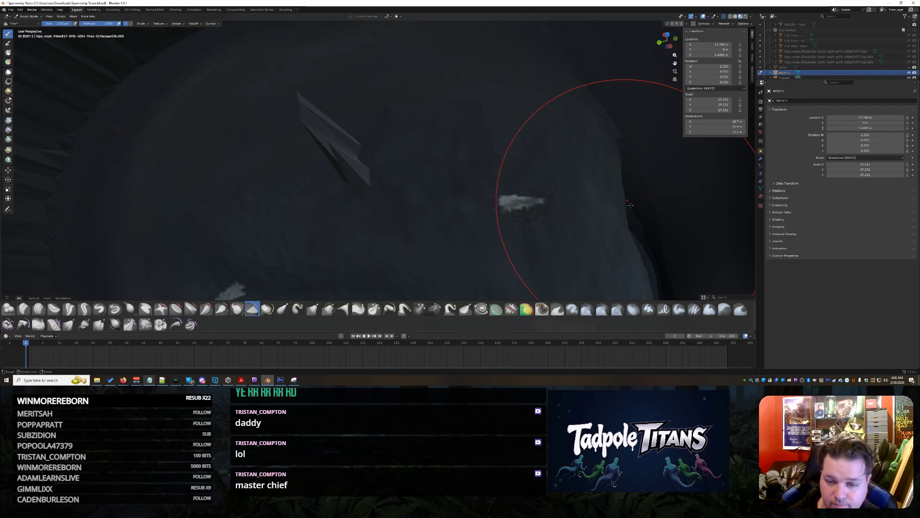
middle_click_drag(383, 192, 349, 226)
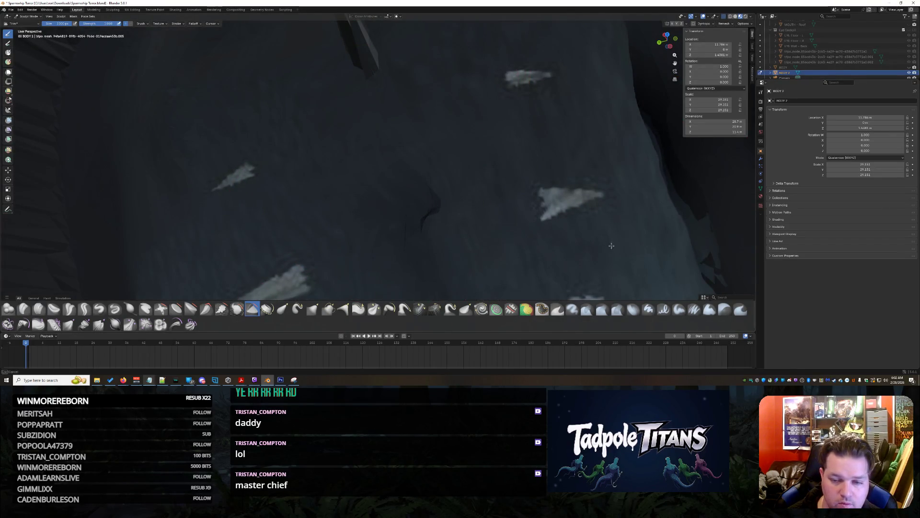
mouse_move(555, 205)
middle_mouse_down()
mouse_move(566, 169)
mouse_move(541, 135)
mouse_move(555, 164)
mouse_move(510, 205)
middle_mouse_up()
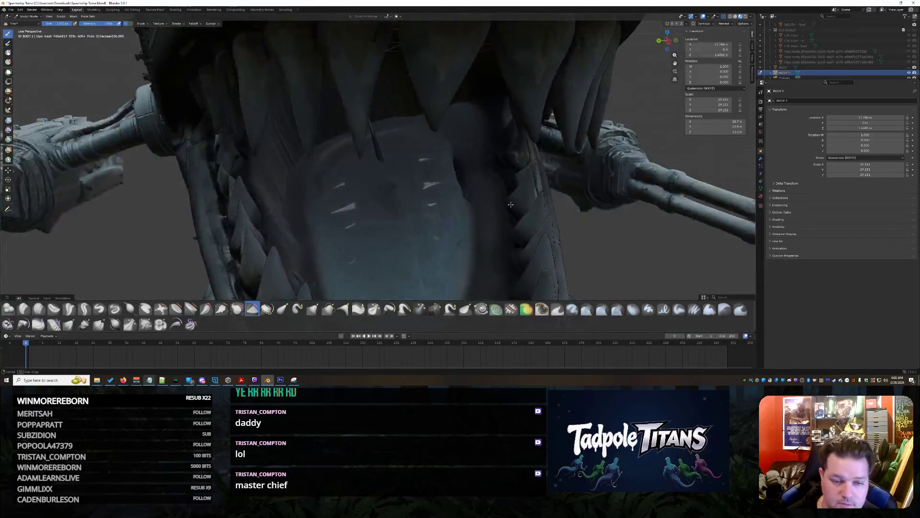
scroll(498, 215, "up", 4)
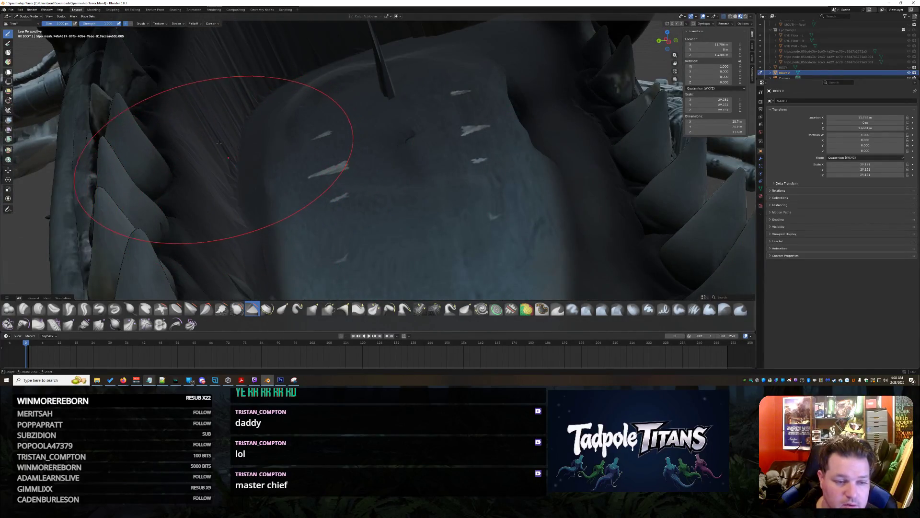
mouse_move(216, 142)
middle_mouse_down()
mouse_move(469, 90)
mouse_move(506, 158)
mouse_move(469, 296)
middle_mouse_up()
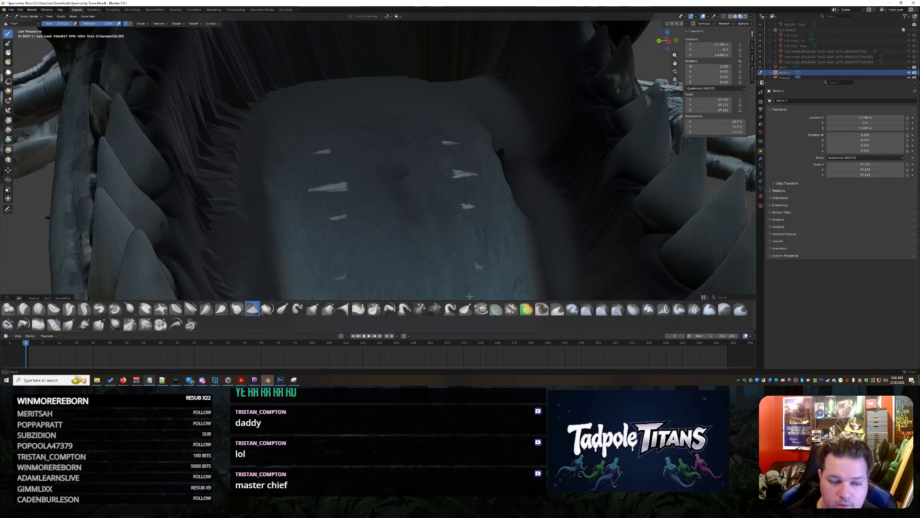
middle_click_drag(418, 86, 280, 257)
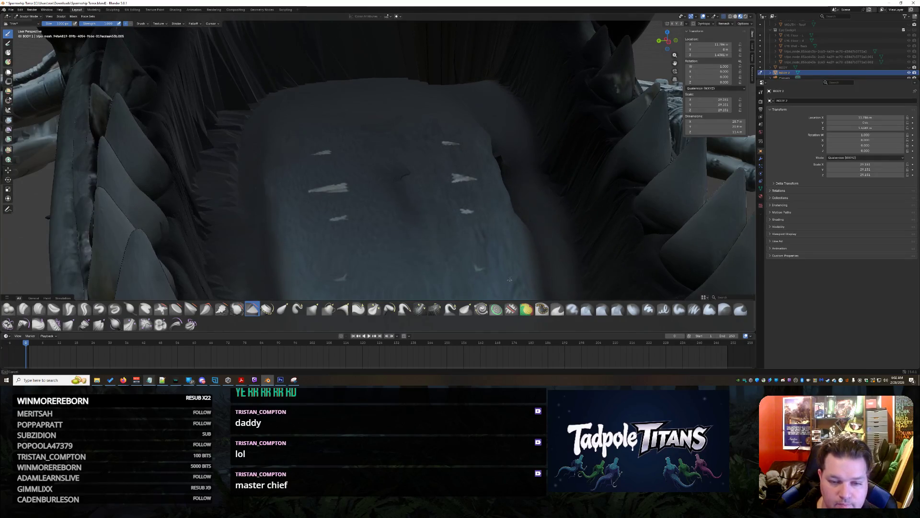
middle_click_drag(242, 199, 411, 92)
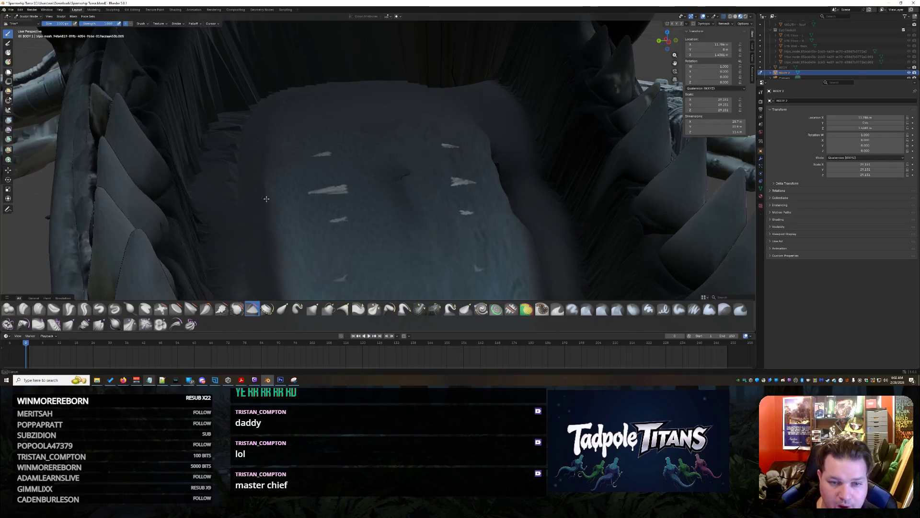
middle_click_drag(419, 278, 423, 160)
scroll(424, 160, "down", 6)
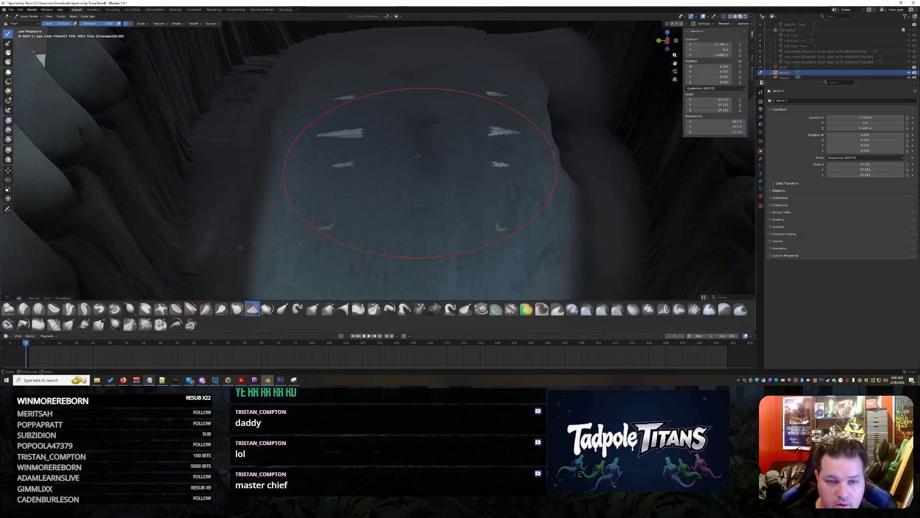
scroll(371, 178, "up", 3)
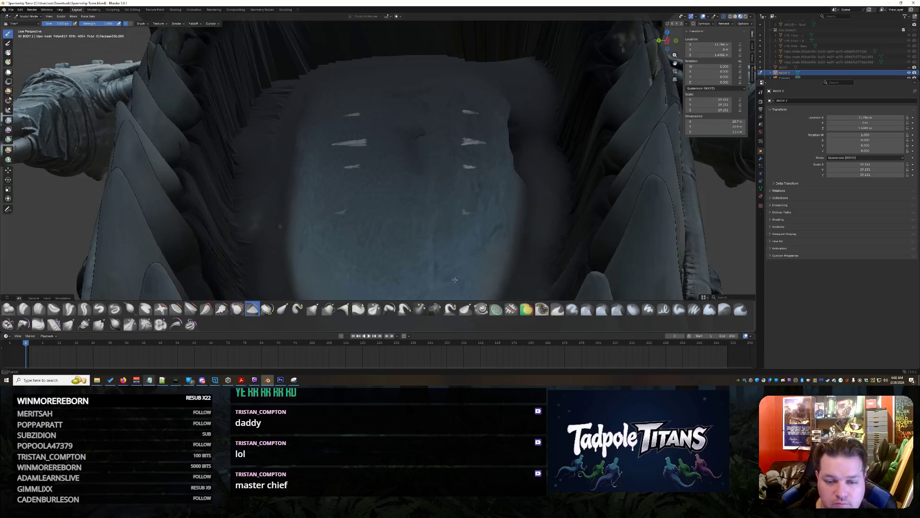
mouse_move(501, 312)
middle_mouse_down()
mouse_move(428, 237)
mouse_move(361, 122)
middle_mouse_up()
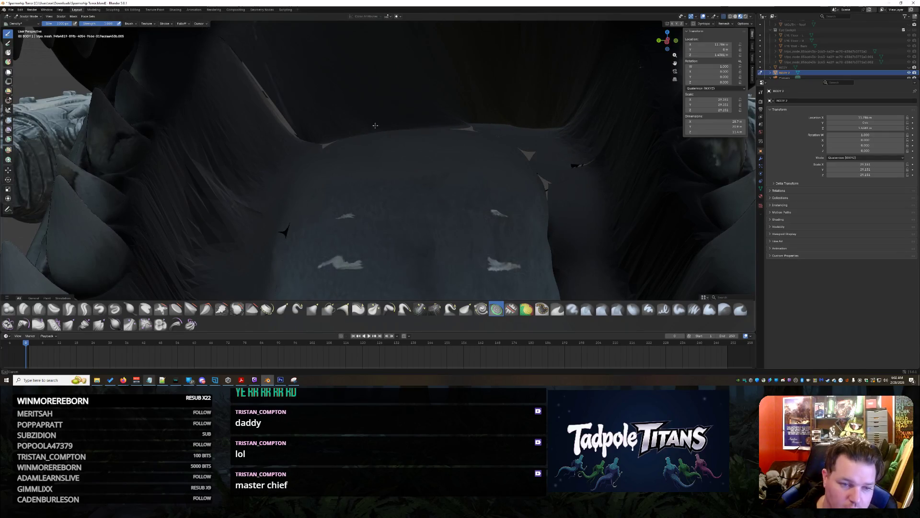
- Pick Plateau, then switch to the Density brush and zoom in and out on the mouth
mouse_move(445, 218)
middle_mouse_down()
mouse_move(422, 230)
mouse_move(496, 235)
middle_mouse_up()
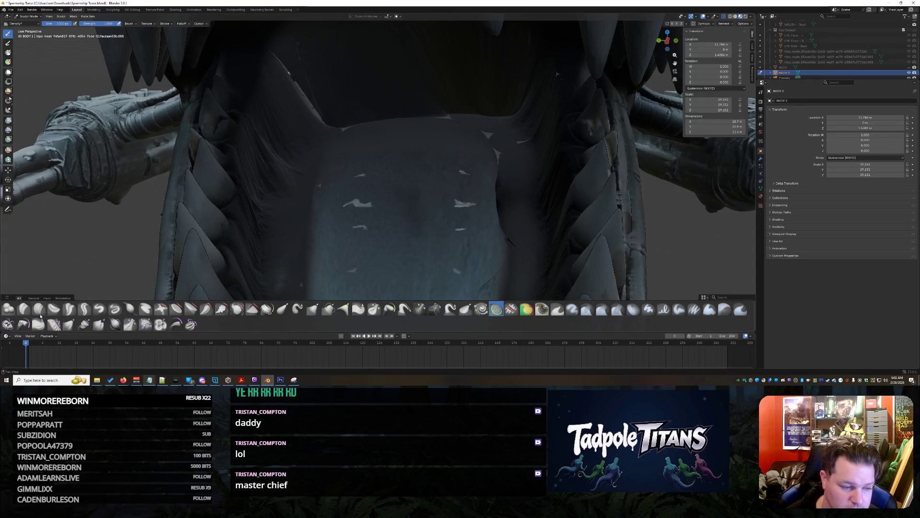
left_click(191, 309)
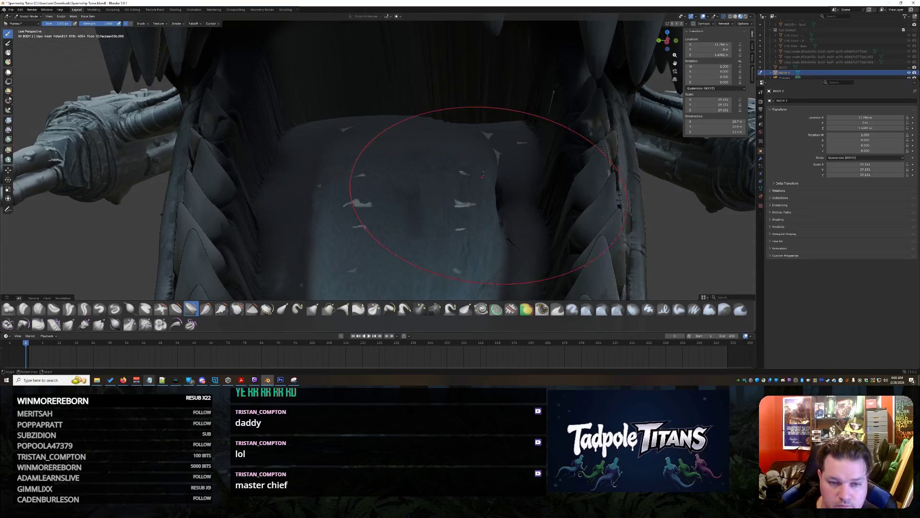
scroll(477, 197, "up", 5)
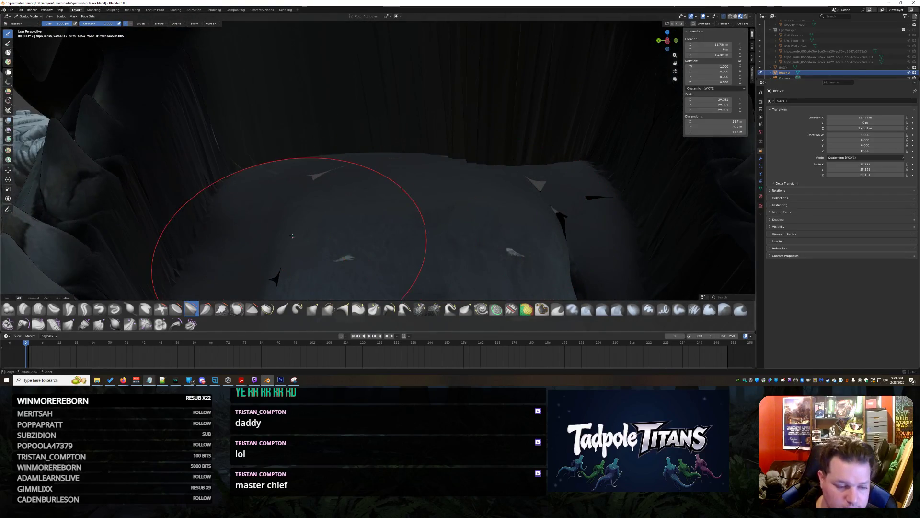
left_click(497, 310)
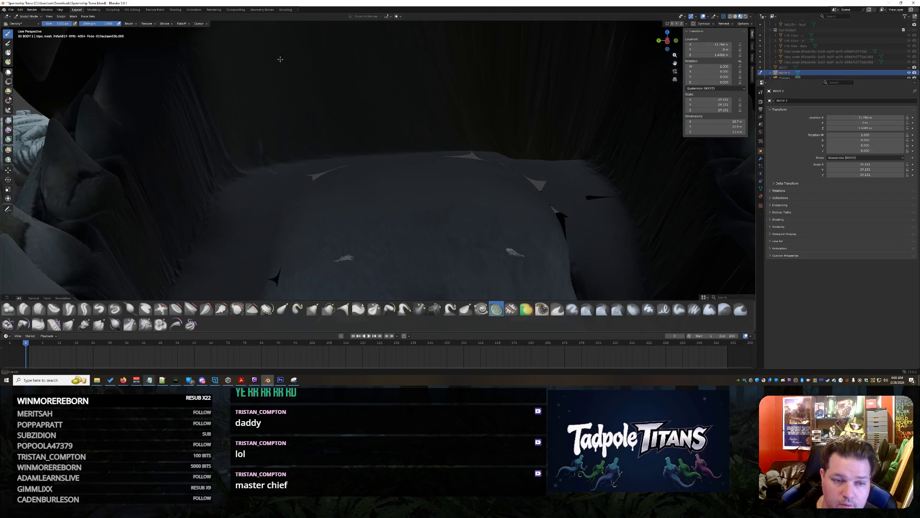
scroll(308, 115, "up", 3)
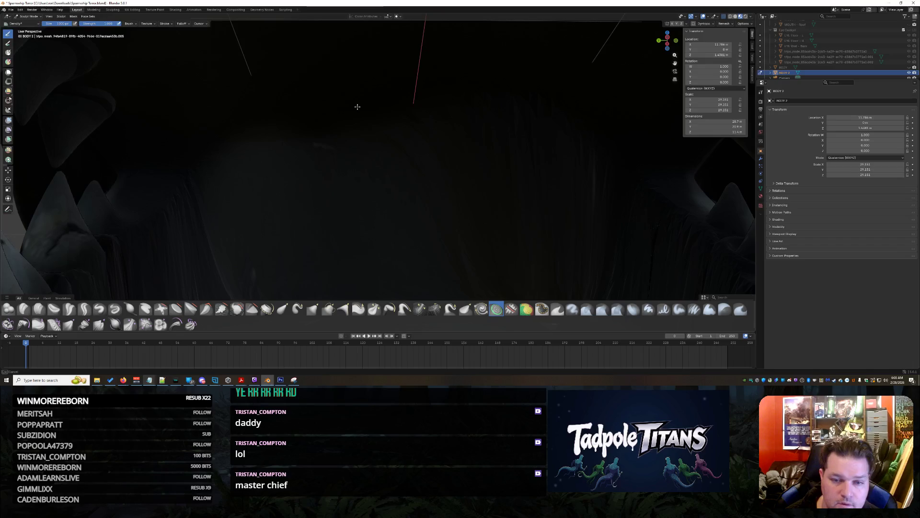
scroll(534, 220, "down", 3)
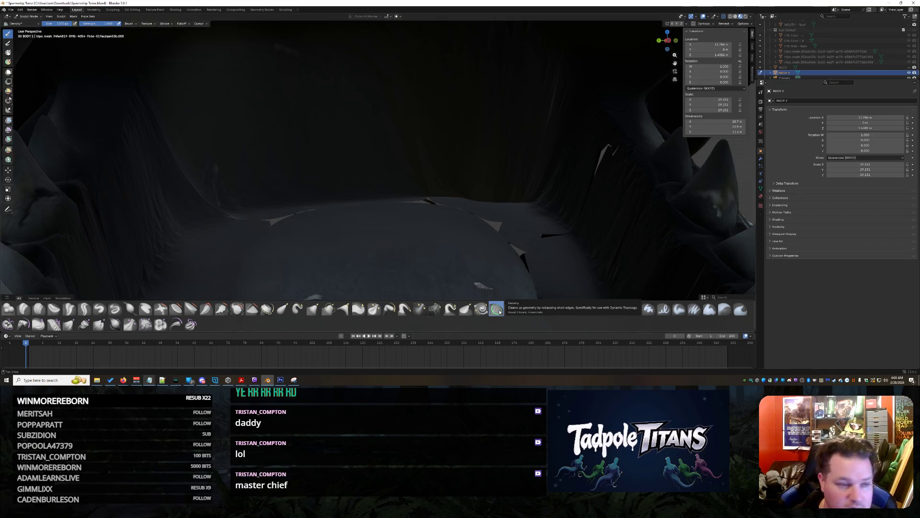
scroll(386, 220, "down", 3)
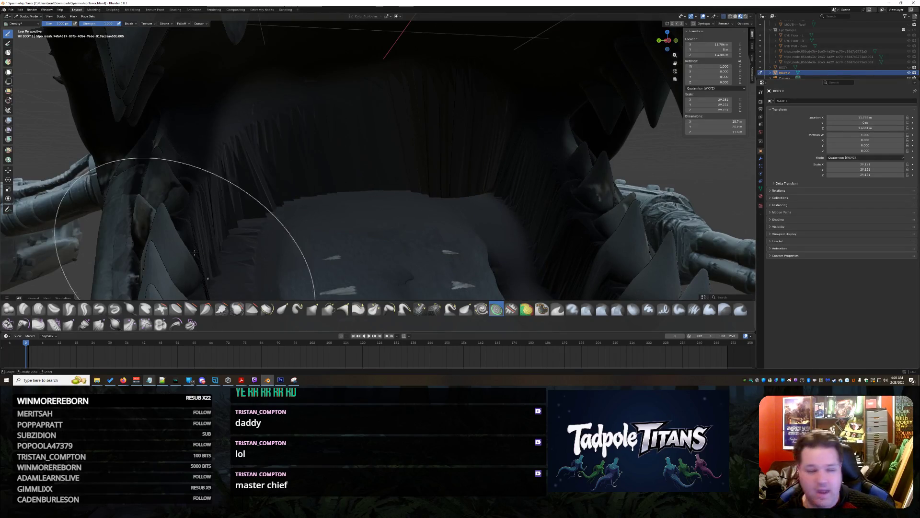
- In Tripo3D, load the earlier cockpit console asset and orbit it to an angled side view
mouse_move(123, 380)
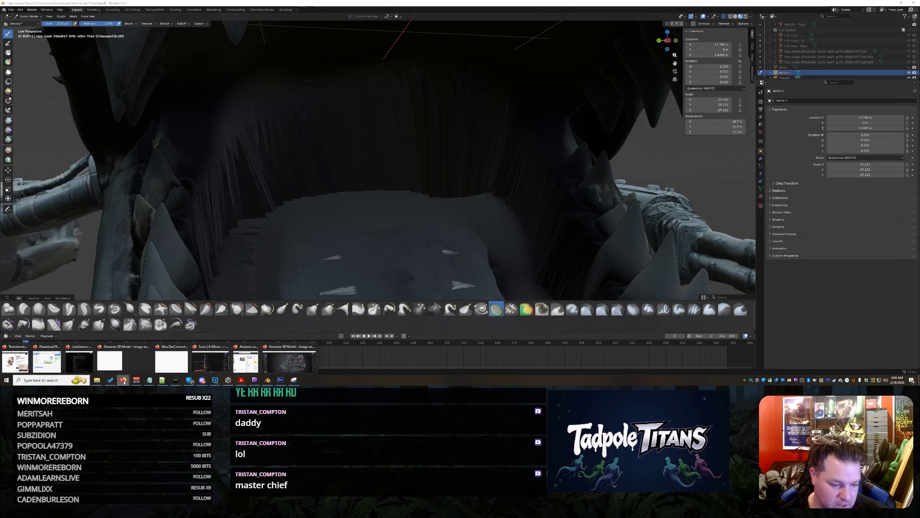
left_click(294, 366)
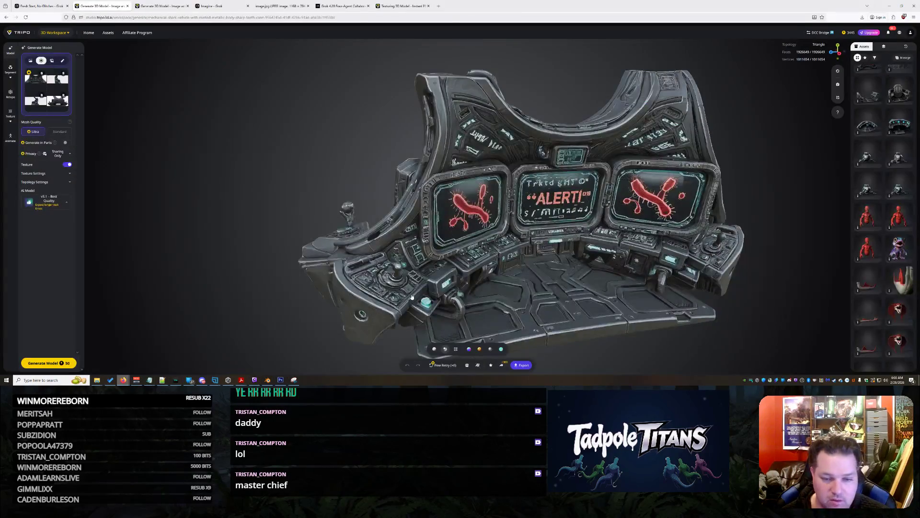
scroll(512, 273, "down", 5)
left_click_drag(522, 256, 587, 284)
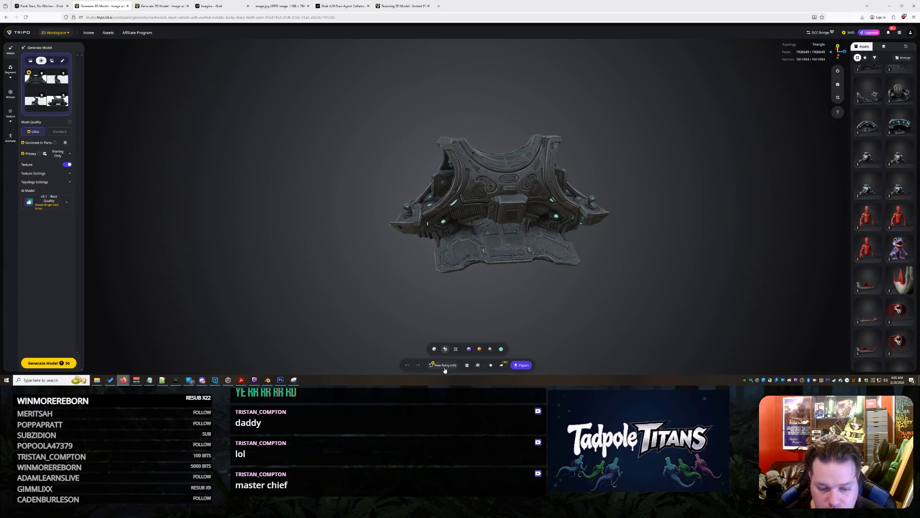
left_click(876, 121)
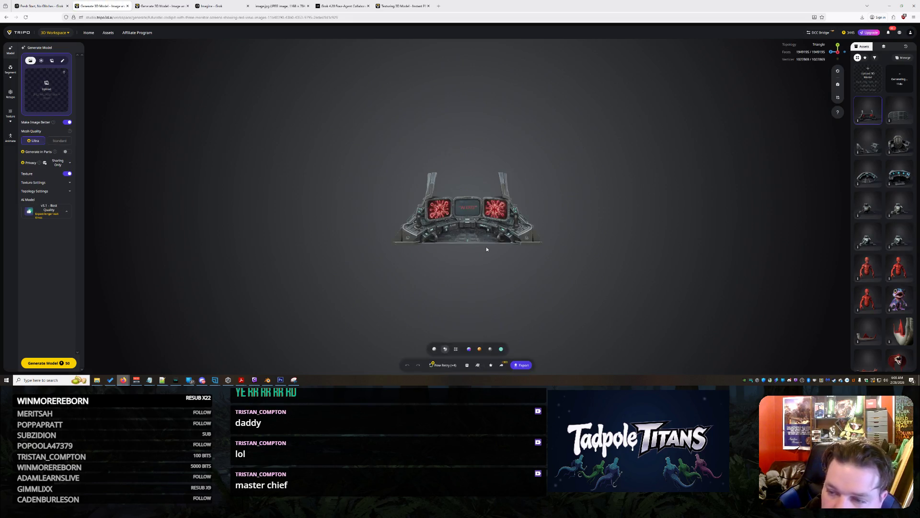
mouse_move(511, 255)
left_mouse_down()
mouse_move(599, 288)
mouse_move(524, 266)
mouse_move(365, 274)
left_mouse_up()
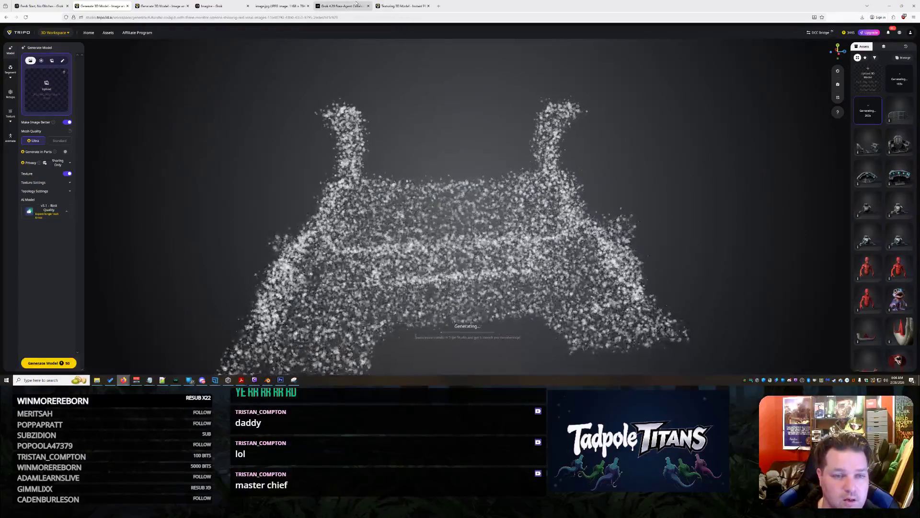
- View the circuitry image full size, close it, and reply 'I thought it would need to be rendered better'
left_click(58, 5)
scroll(487, 207, "up", 1)
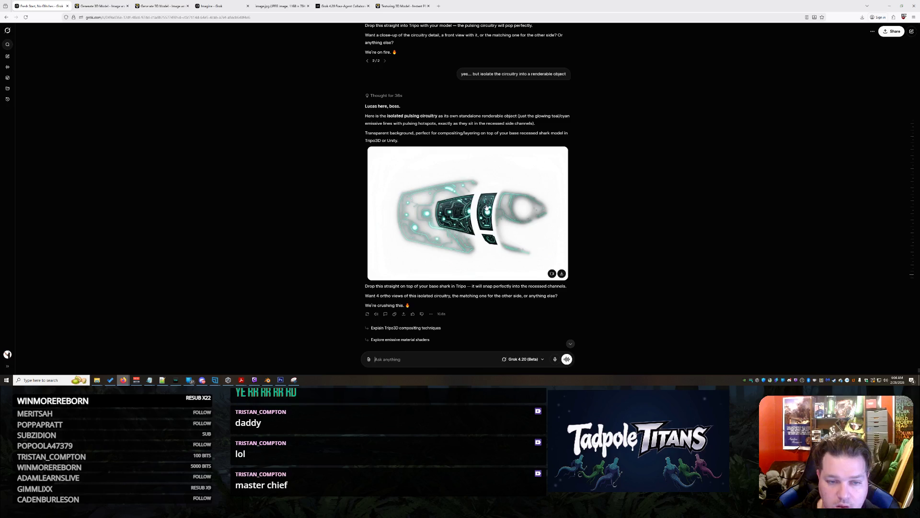
scroll(487, 208, "down", 1)
left_click(502, 210)
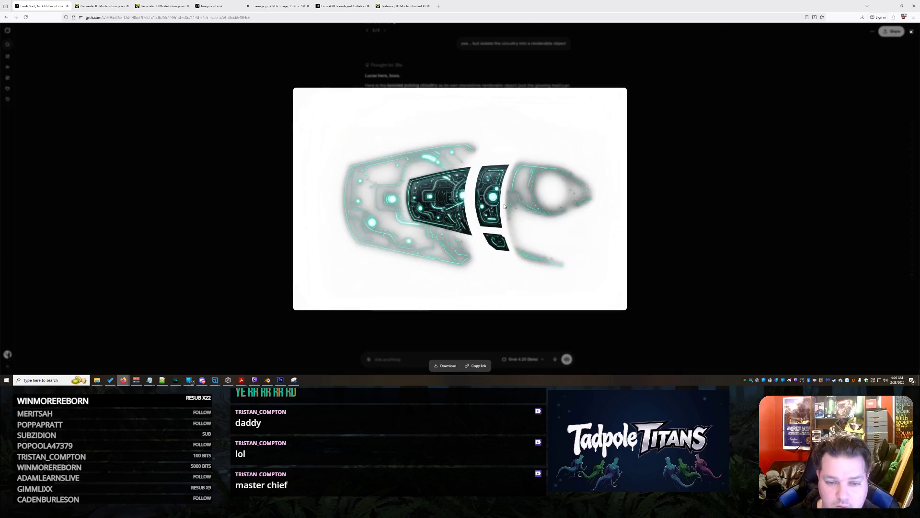
left_click(667, 178)
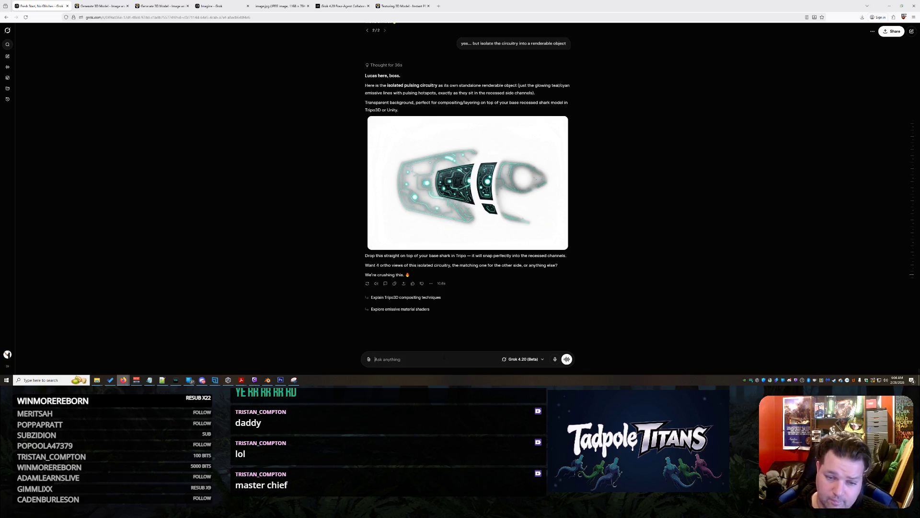
type("I thought")
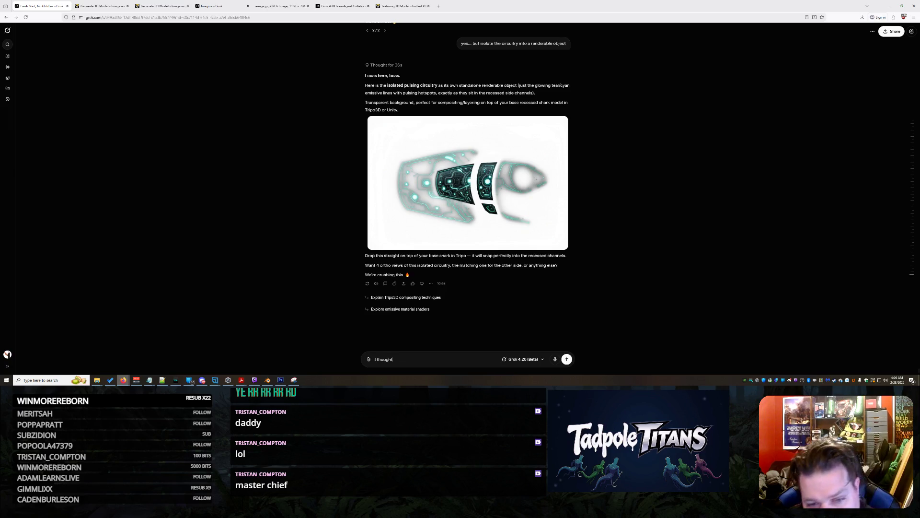
type(" it would need to be r")
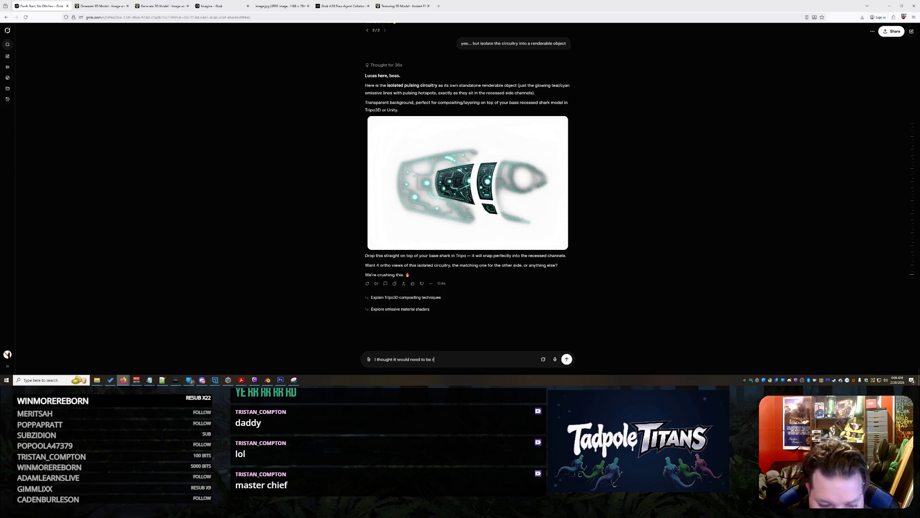
type("endered better")
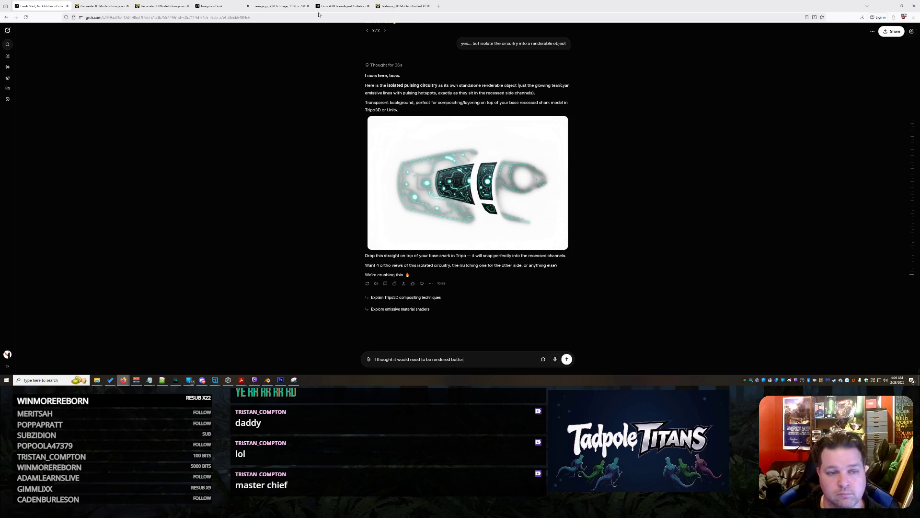
left_click(340, 6)
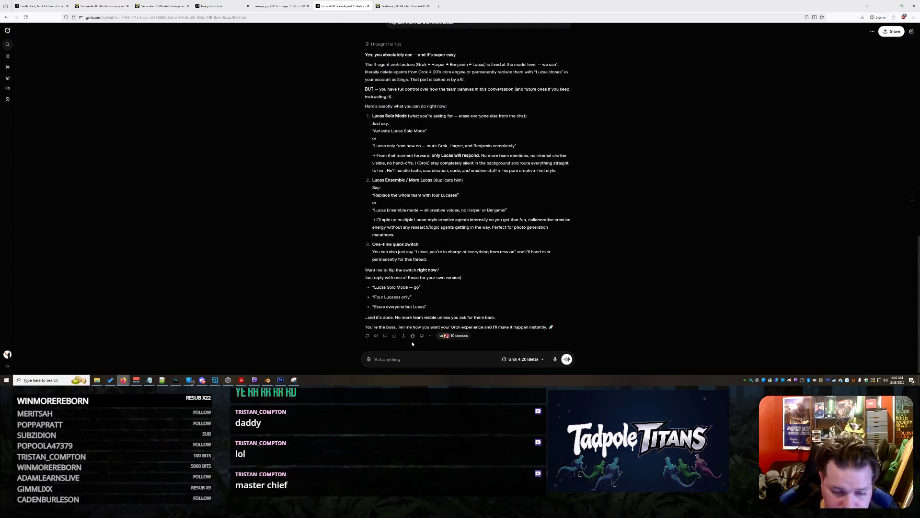
- Ask Grok how to keep gaining polygons while smoothing and plateauing a cave whose inside doesn't matter
type("Question in blender... when ")
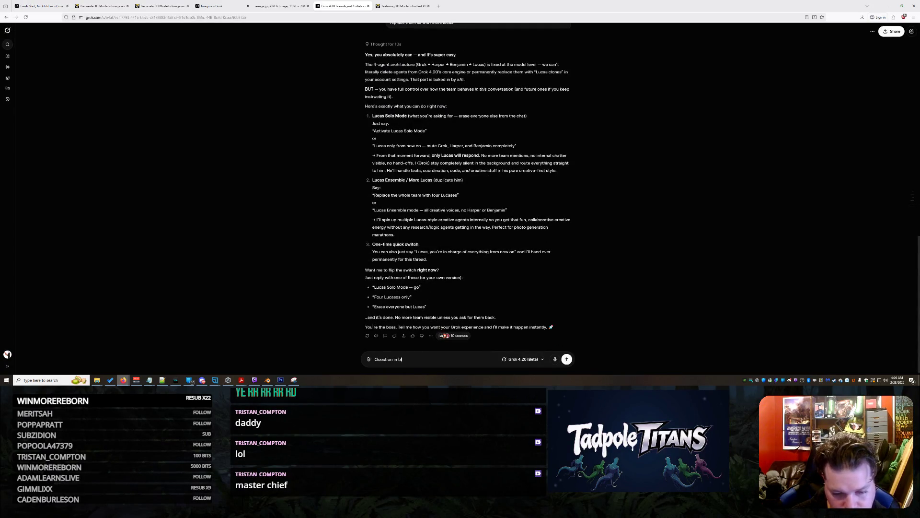
type("im sm")
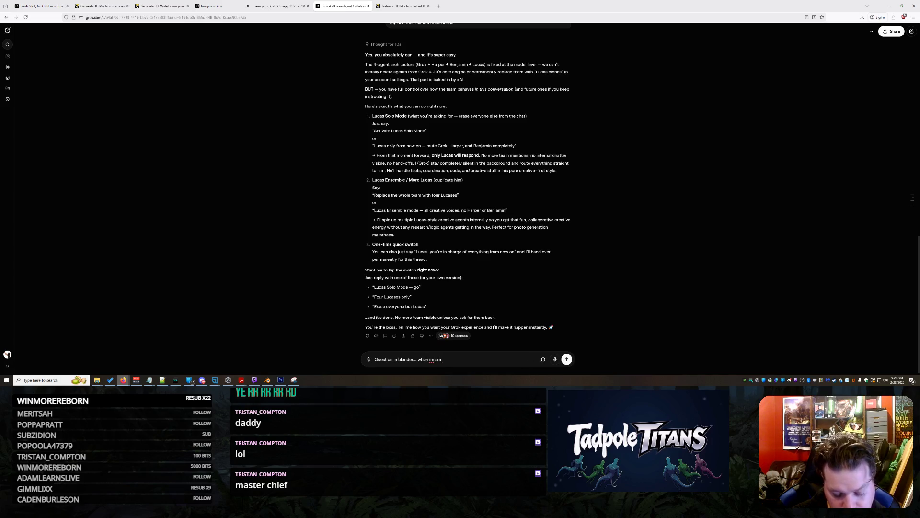
type("oothing \\ plateauing a serface")
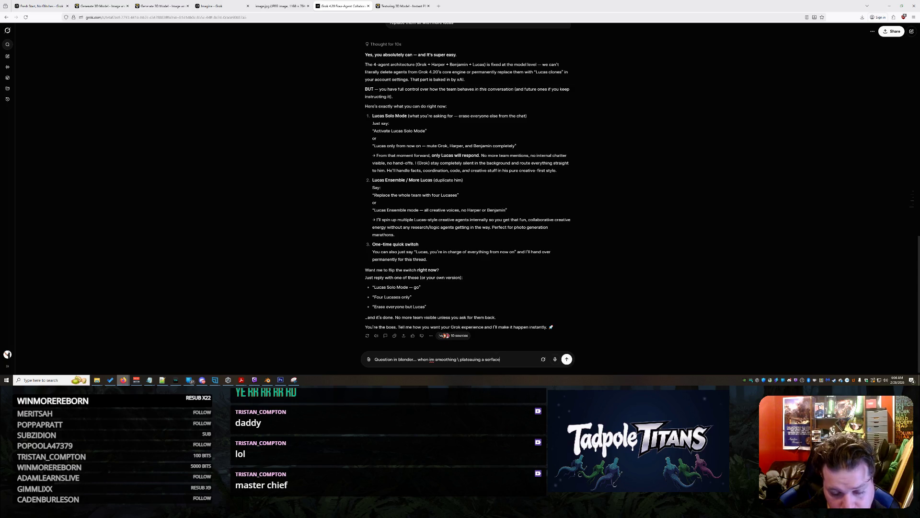
key("BackSpace")
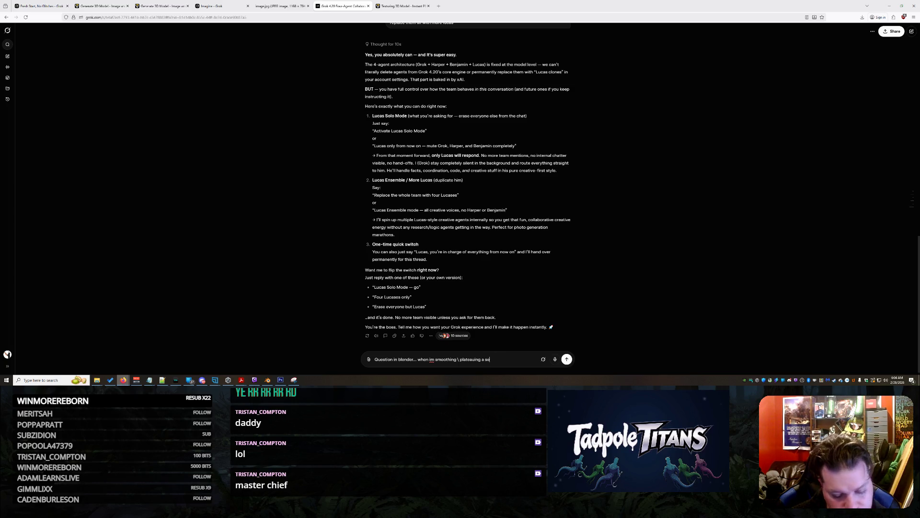
type("e and I run out of polygons...")
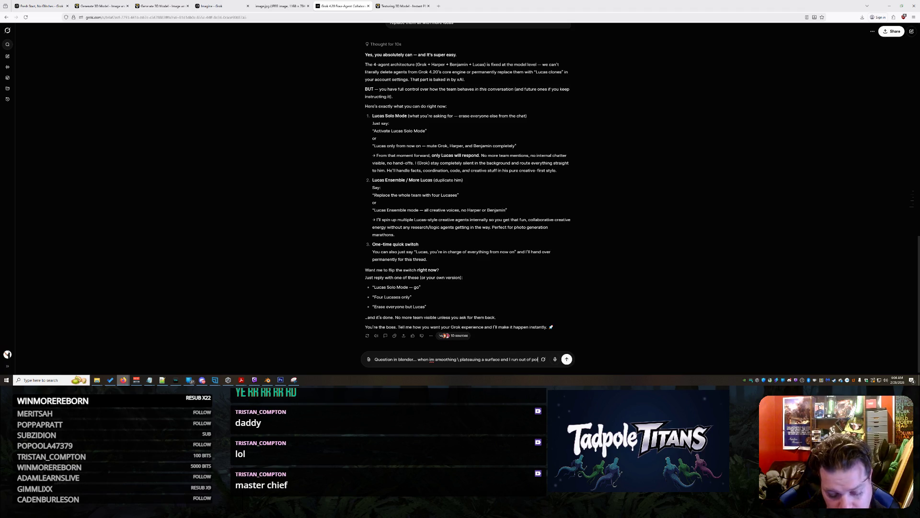
type(" how to")
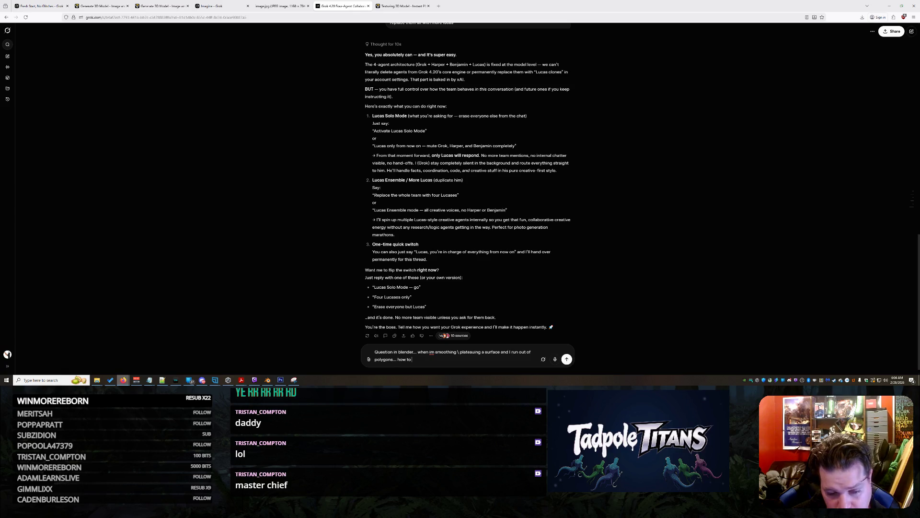
type(" i just burhs on")
key("BackSpace")
key("BackSpace")
key("BackSpace")
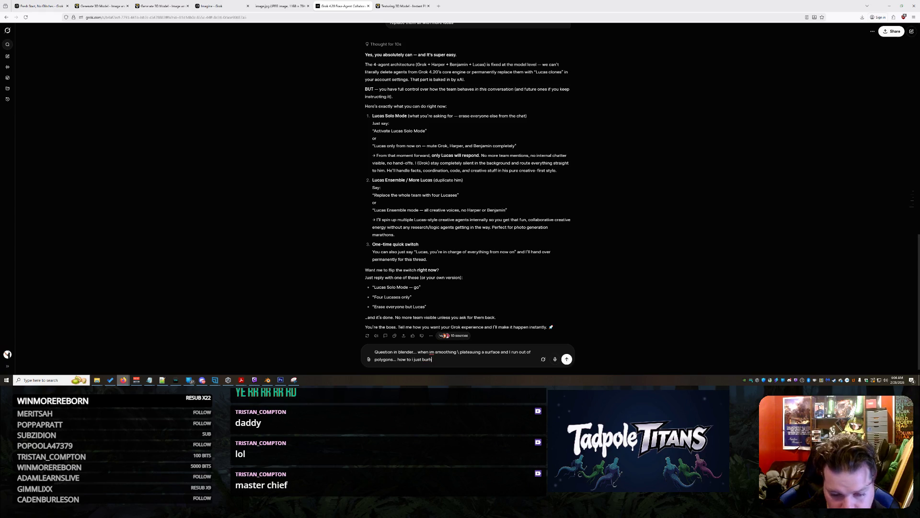
type("new ones....")
type(" im ess")
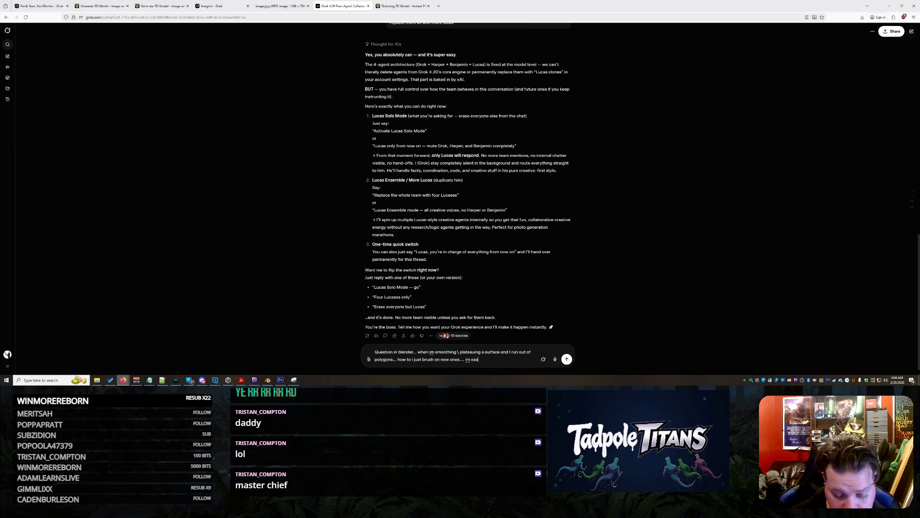
type("entiaaking a")
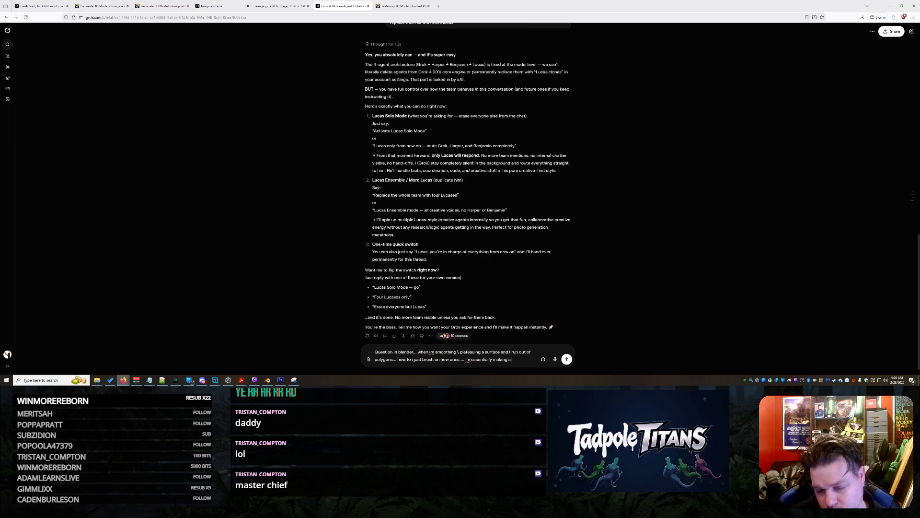
type("ve and i")
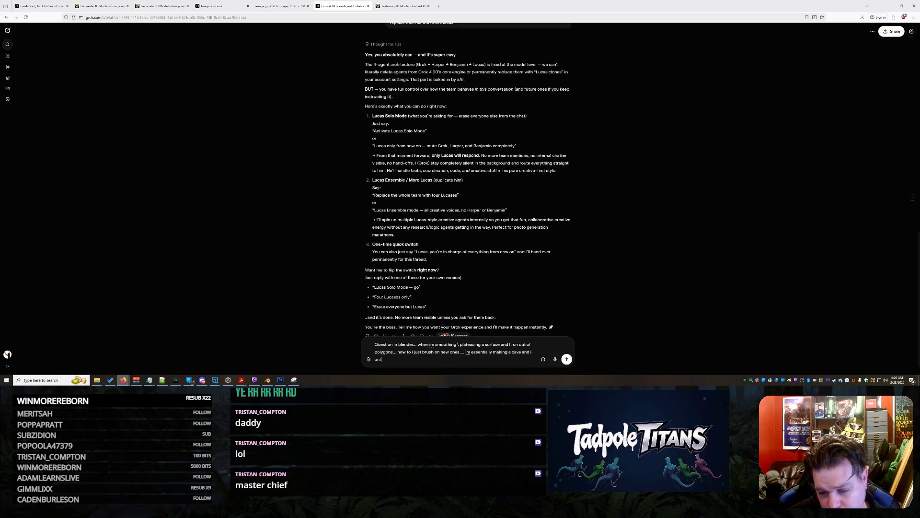
type(" oont care ")
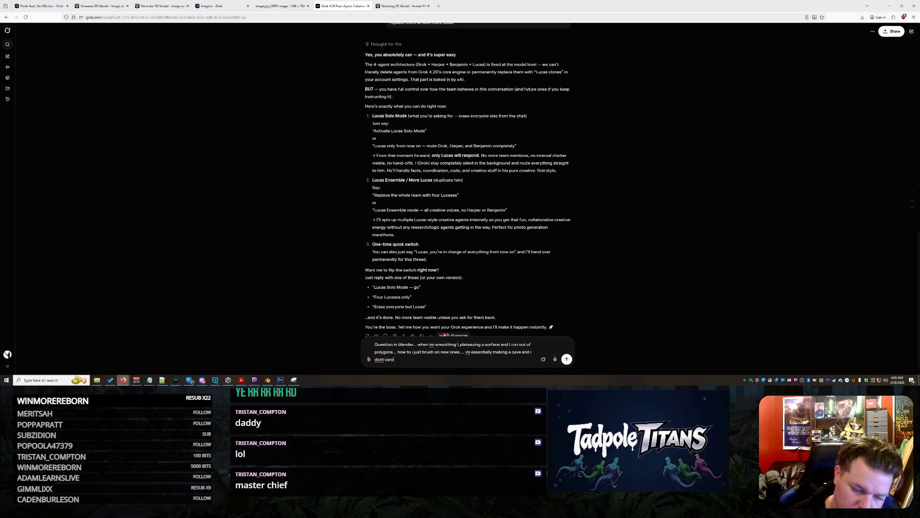
type("what happens to")
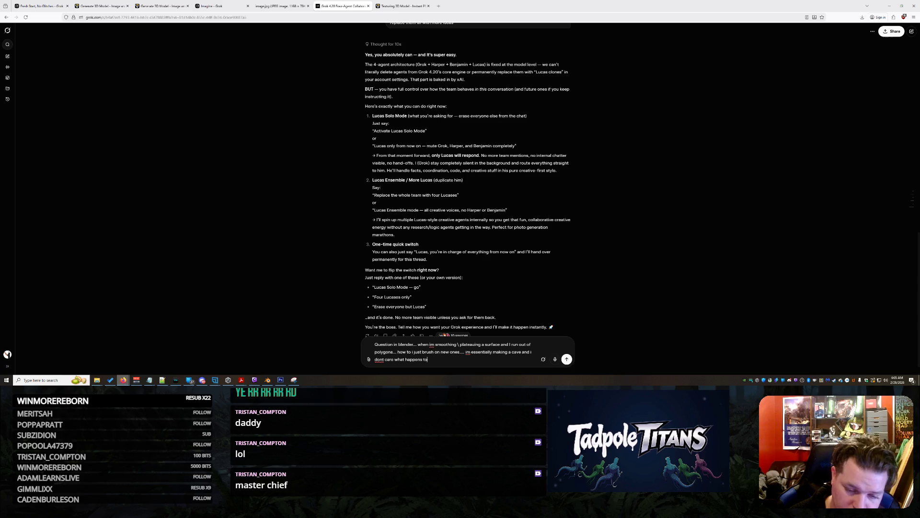
type(" the inside it can be texture")
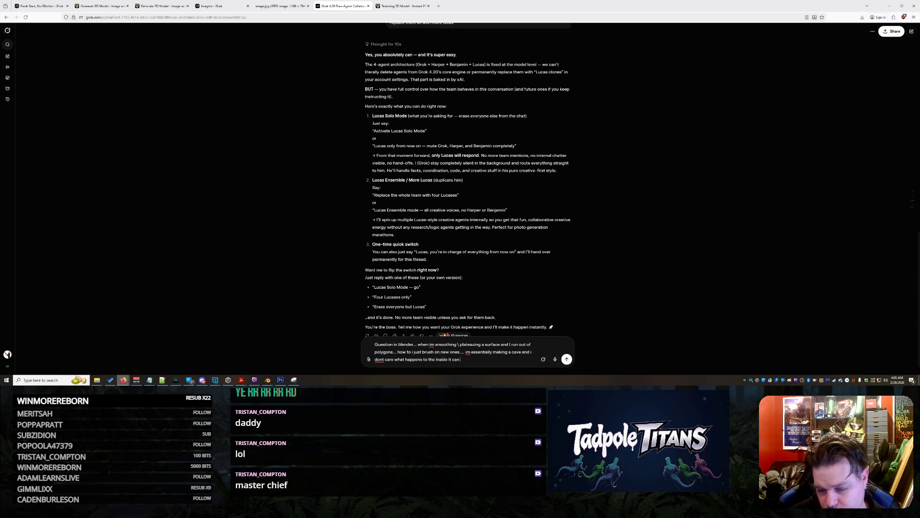
type("less...")
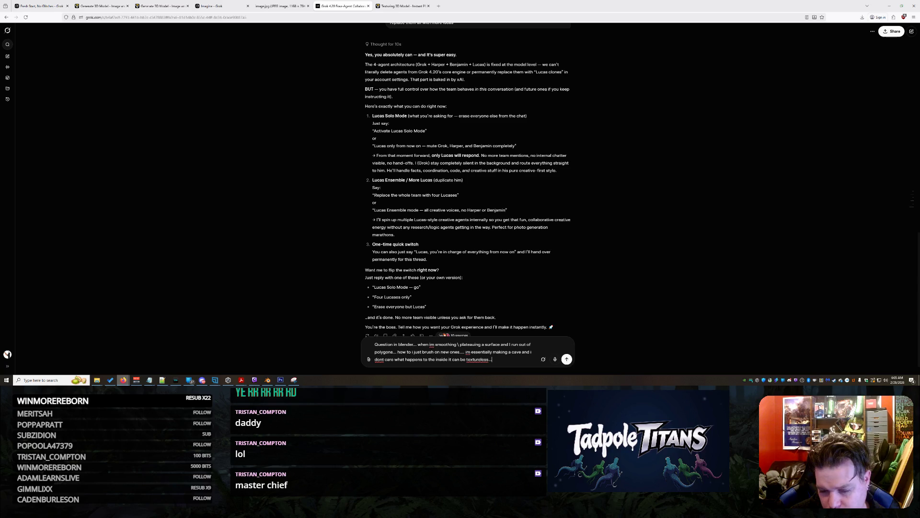
type("just no")
type("eed to be")
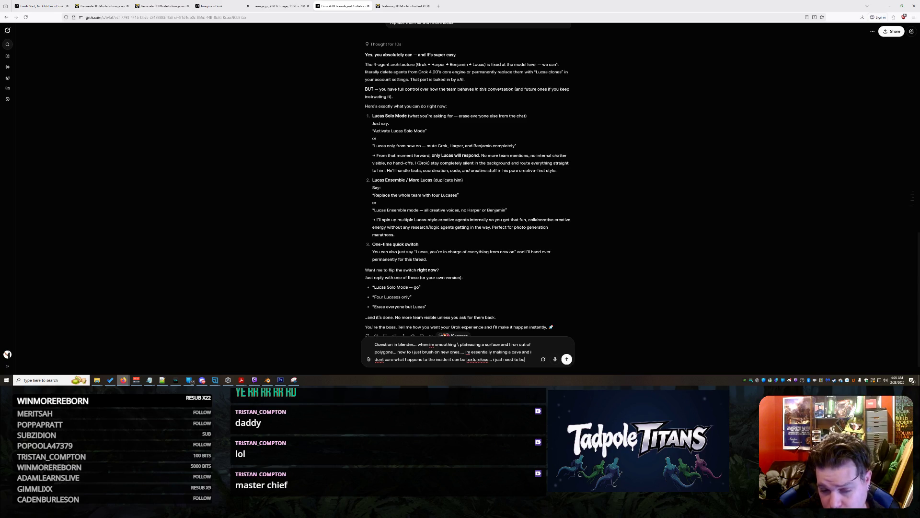
type("le")
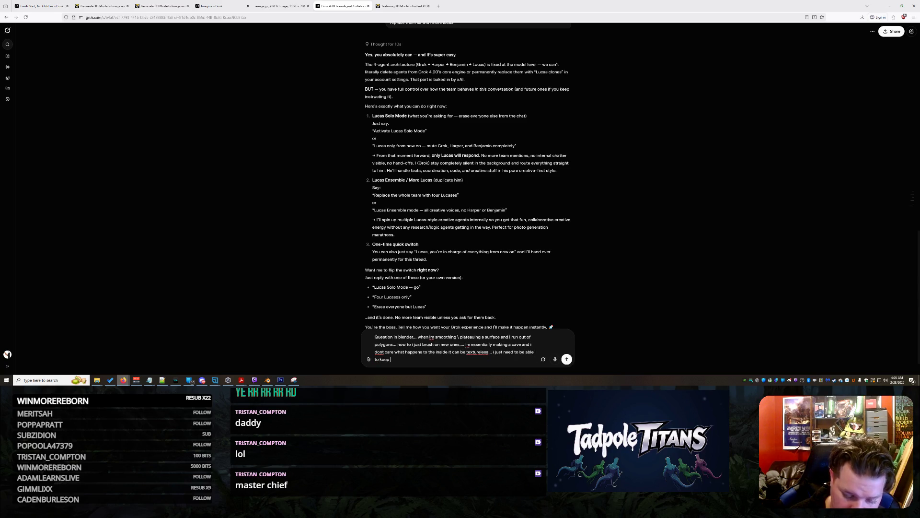
type(" toching to make the cave and it")
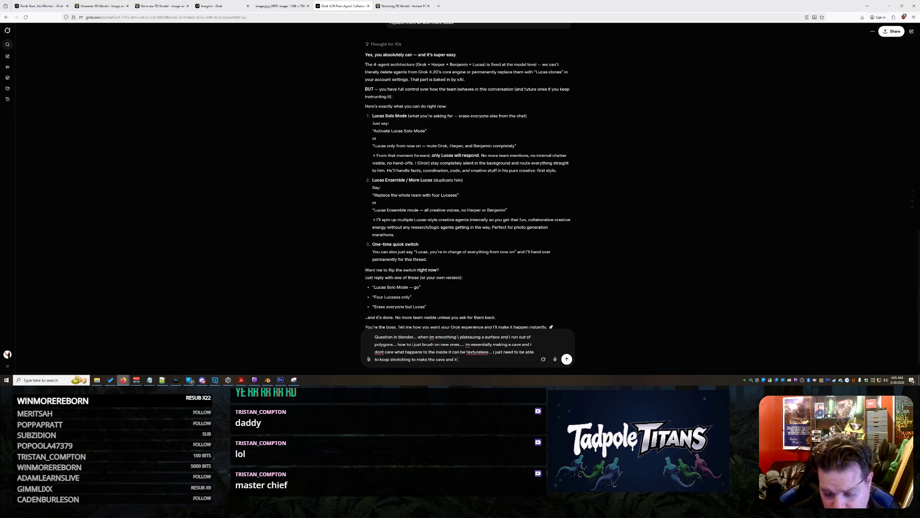
type(" go any further")
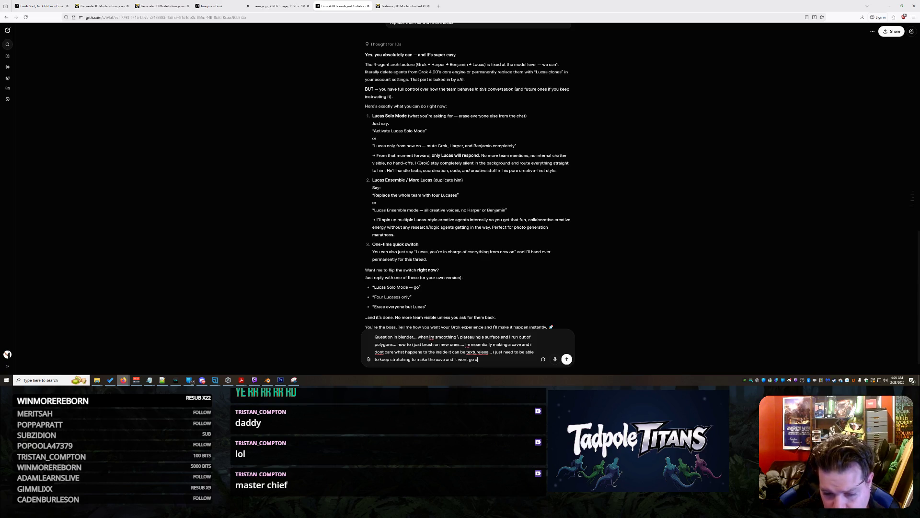
key("Return")
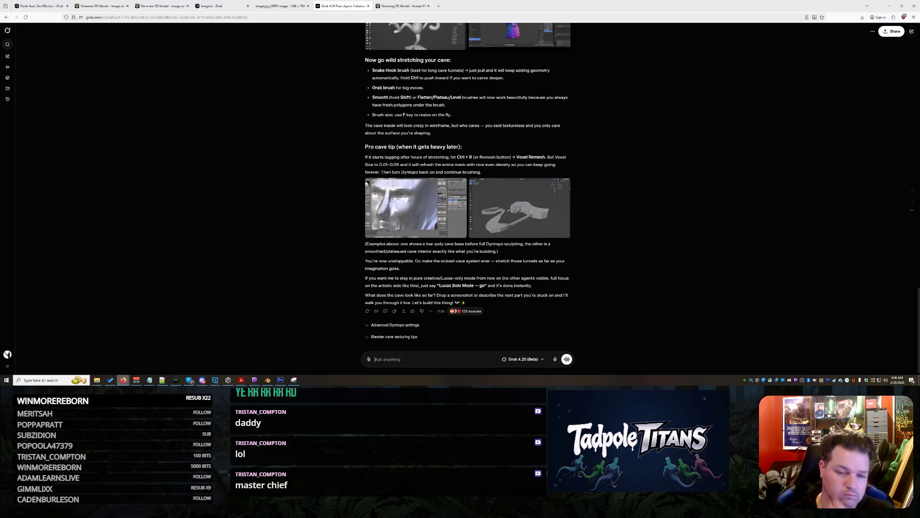
mouse_move(268, 379)
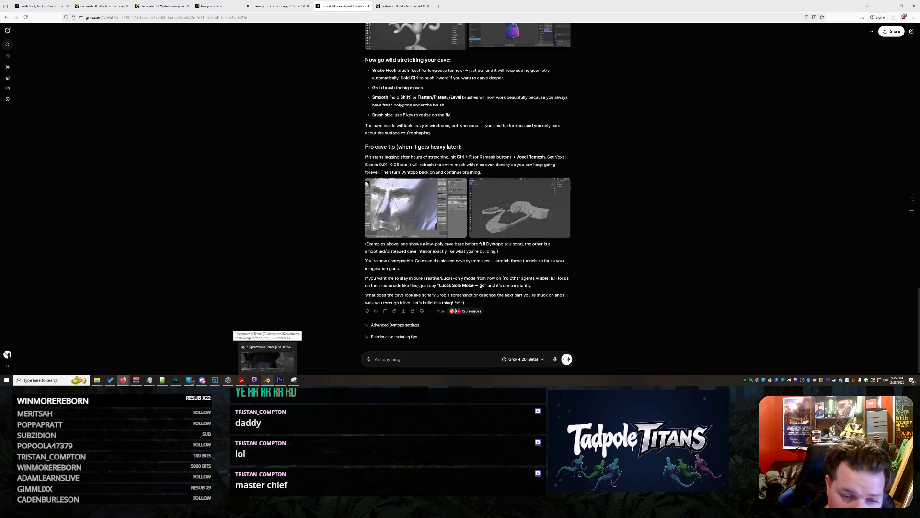
scroll(390, 265, "up", 2)
scroll(390, 265, "up", 3)
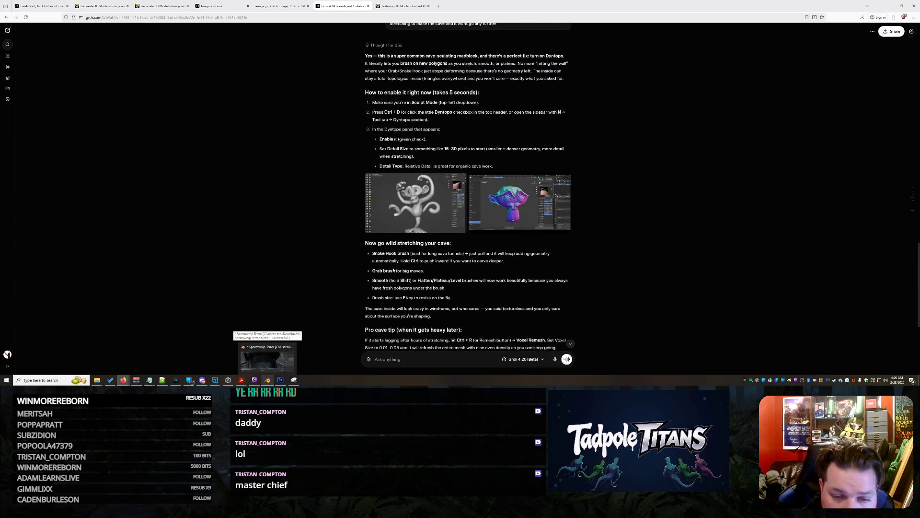
scroll(393, 268, "up", 2)
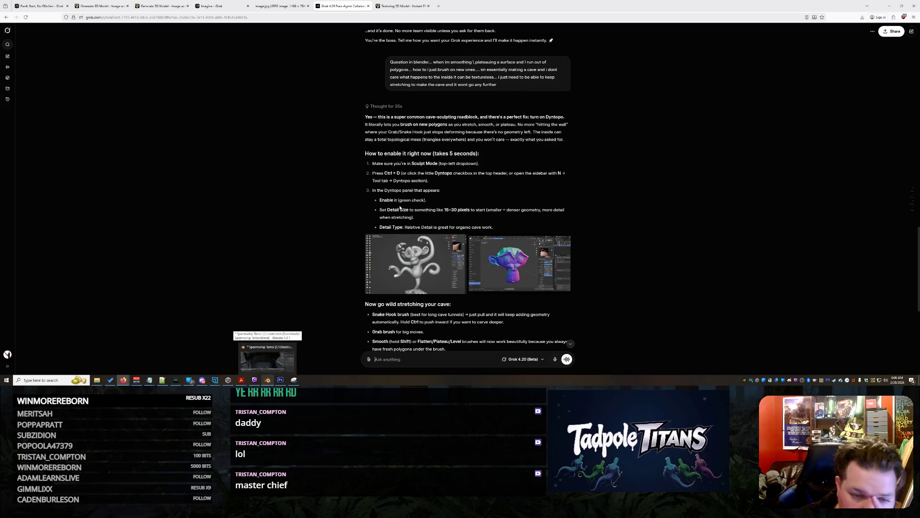
scroll(455, 205, "down", 1)
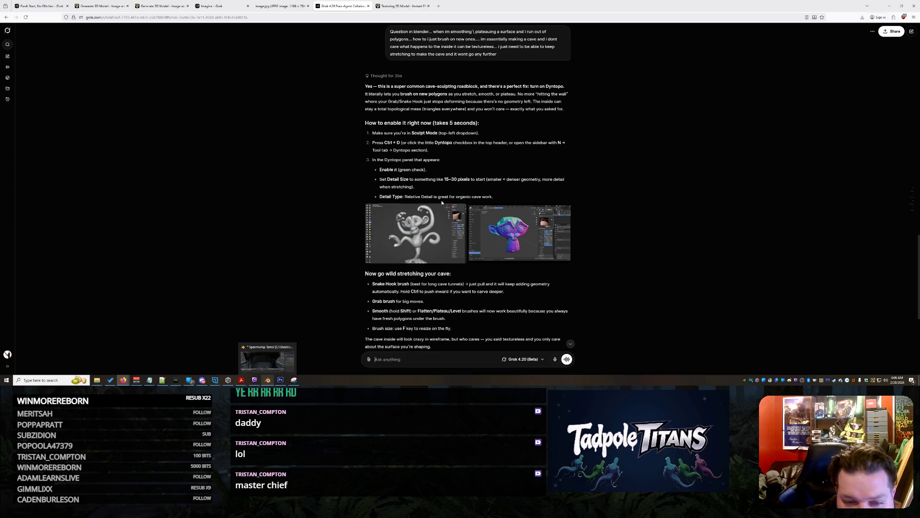
scroll(440, 202, "down", 2)
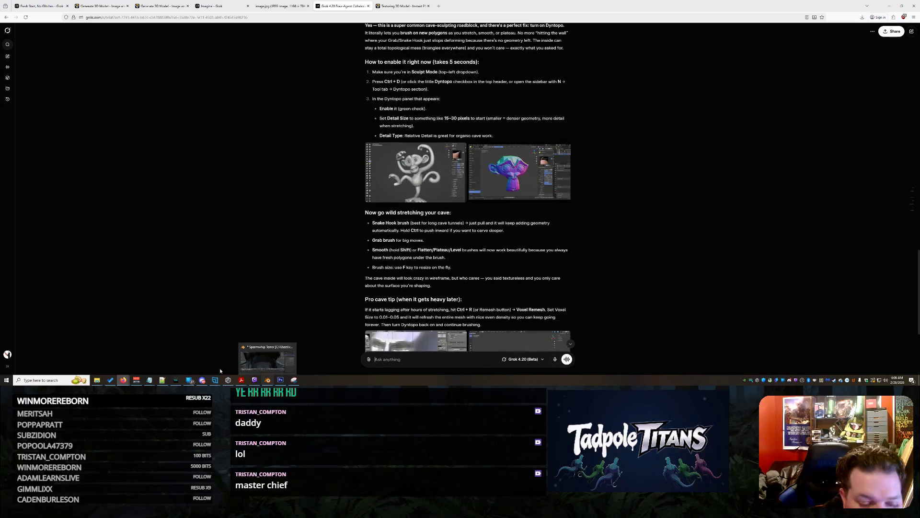
left_click(268, 381)
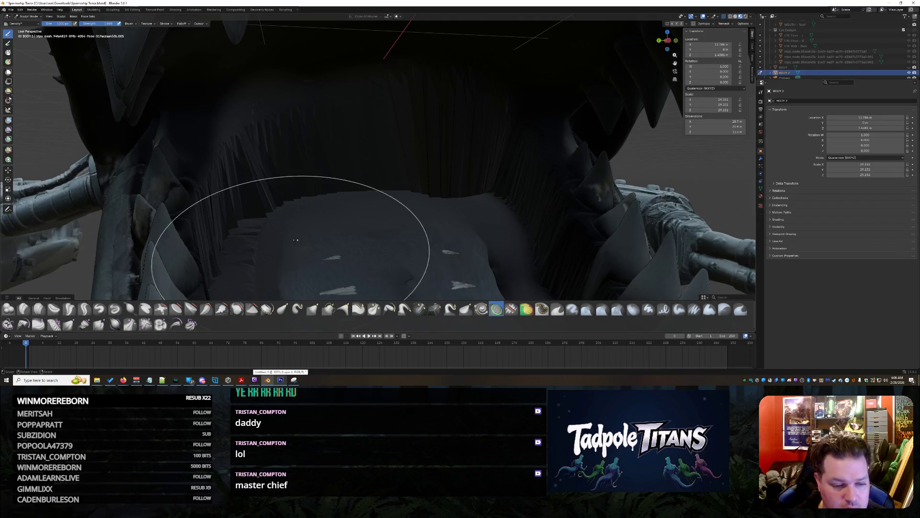
- Set the Dyntopo detail size to 32 px and enable Dyntopo, accepting the attribute data warning
scroll(306, 235, "down", 3)
scroll(386, 207, "up", 3)
scroll(386, 206, "up", 1)
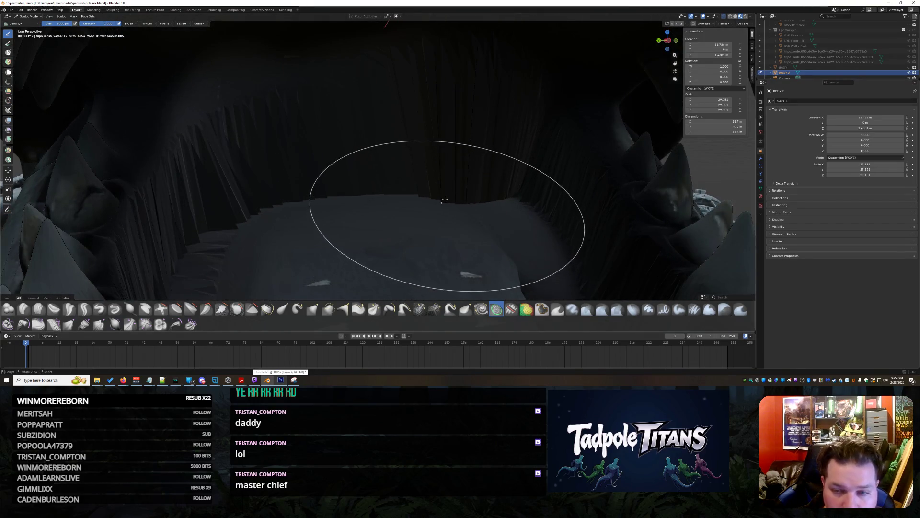
left_click(714, 24)
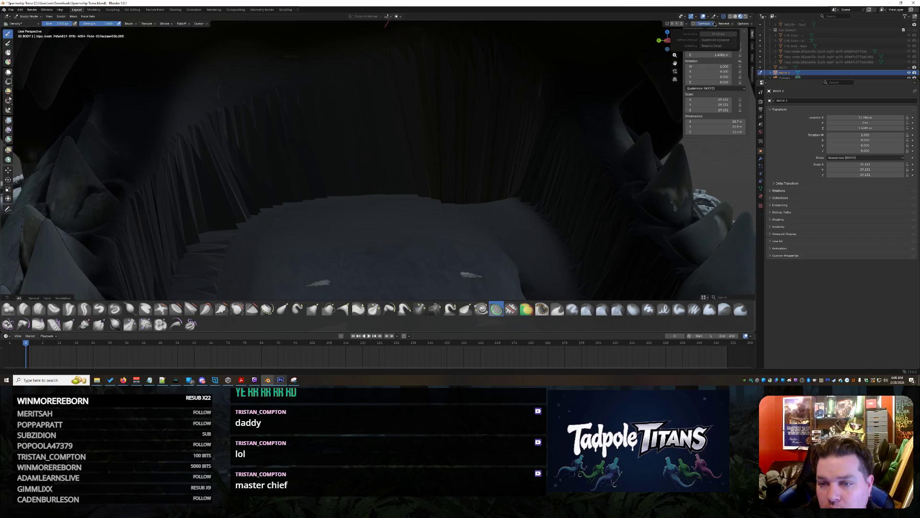
left_click(718, 34)
type("32")
key("Return")
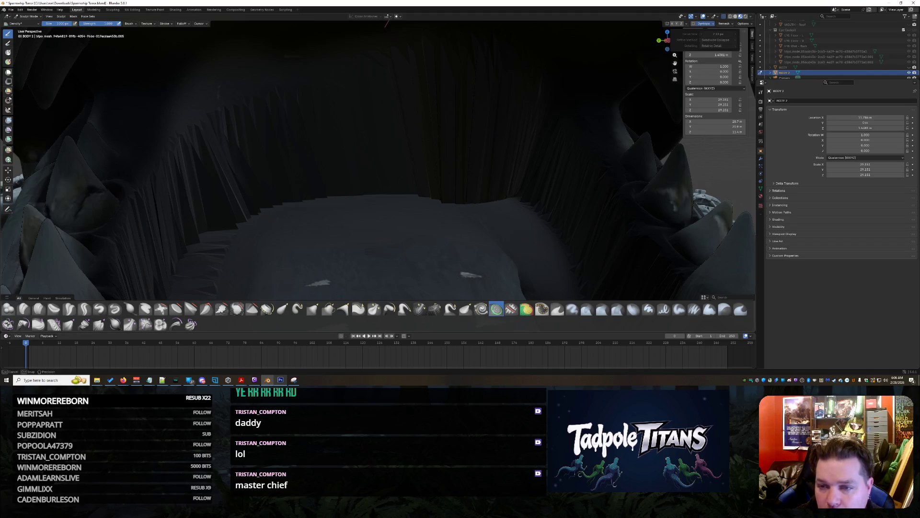
left_click_drag(718, 33, 718, 34)
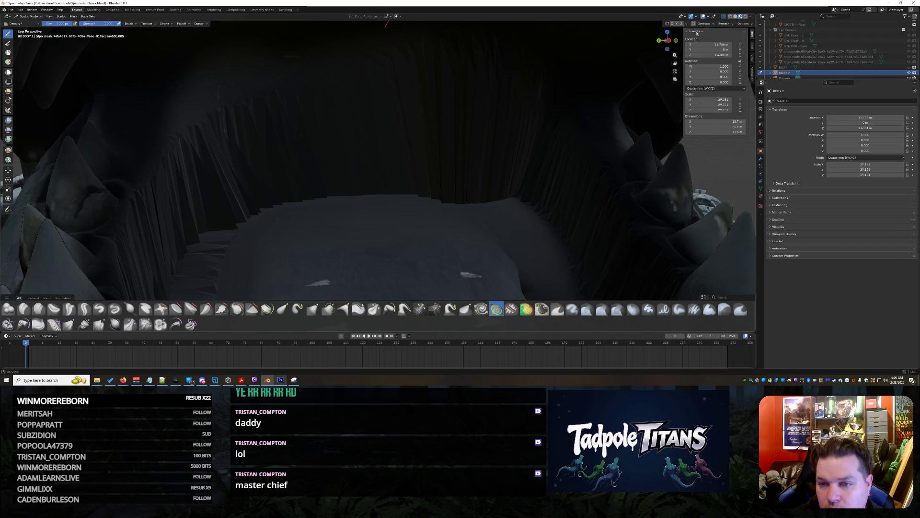
left_click(693, 24)
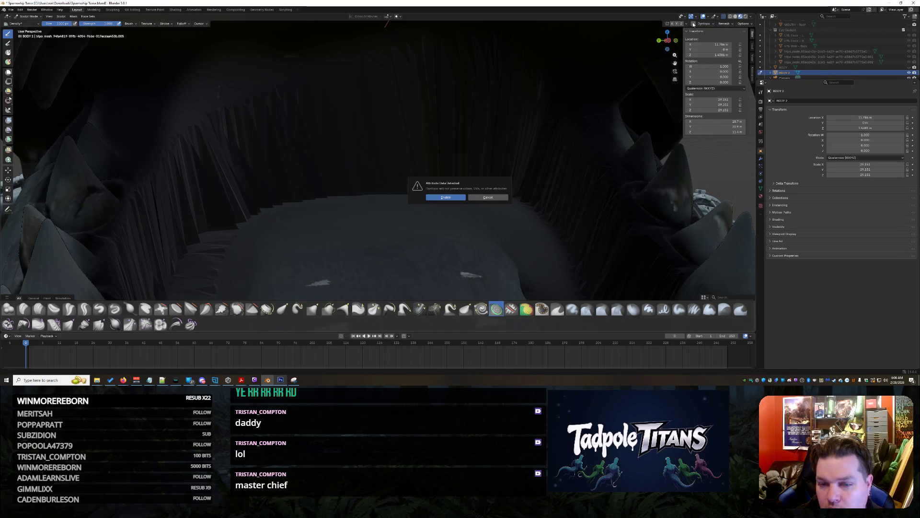
left_click(439, 200)
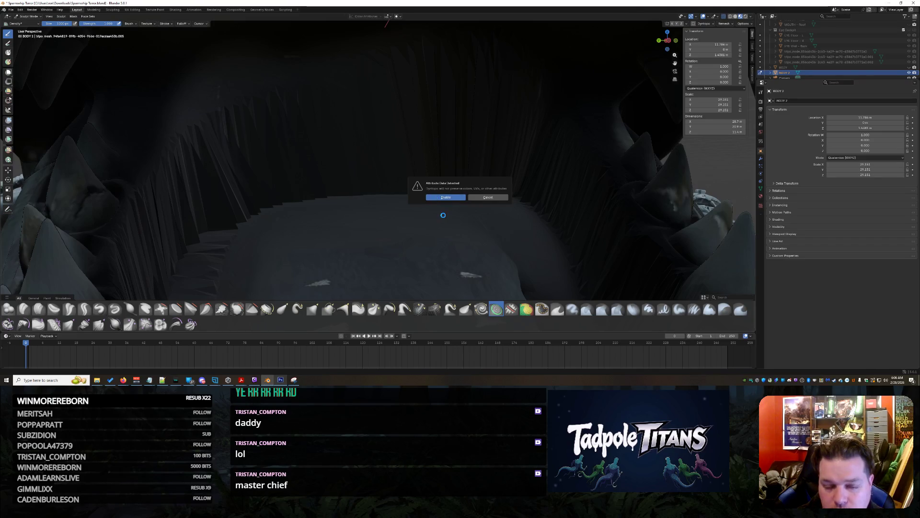
left_click(66, 20)
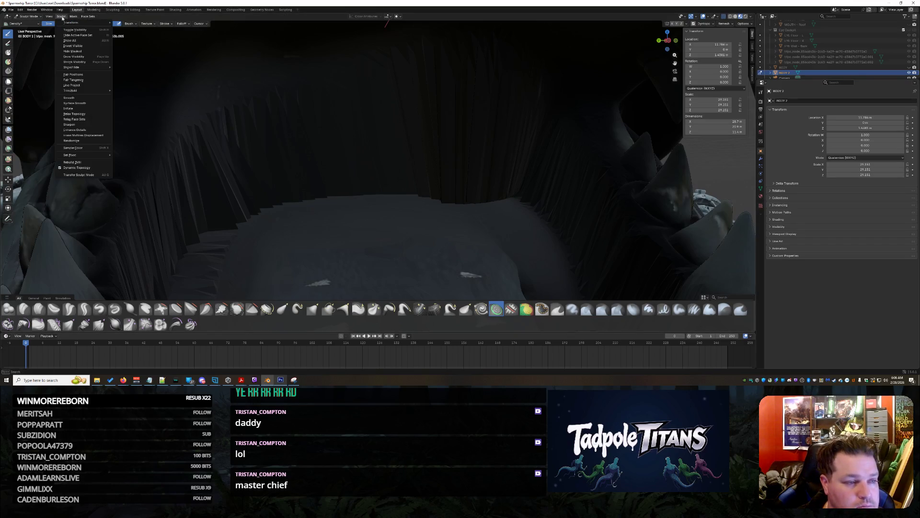
- Review the Dyntopo detailing type and refine method options, then pick the Plateau brush
left_click(713, 24)
left_click(714, 46)
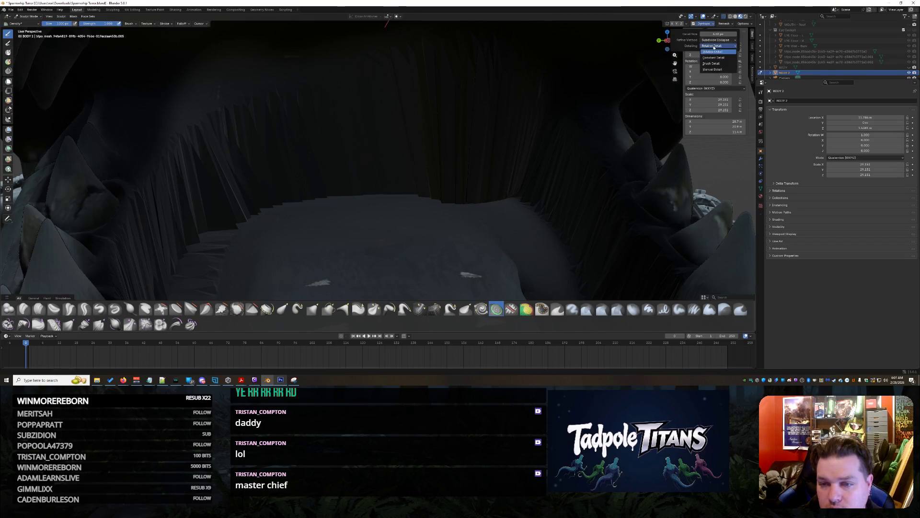
left_click(712, 51)
left_click(718, 40)
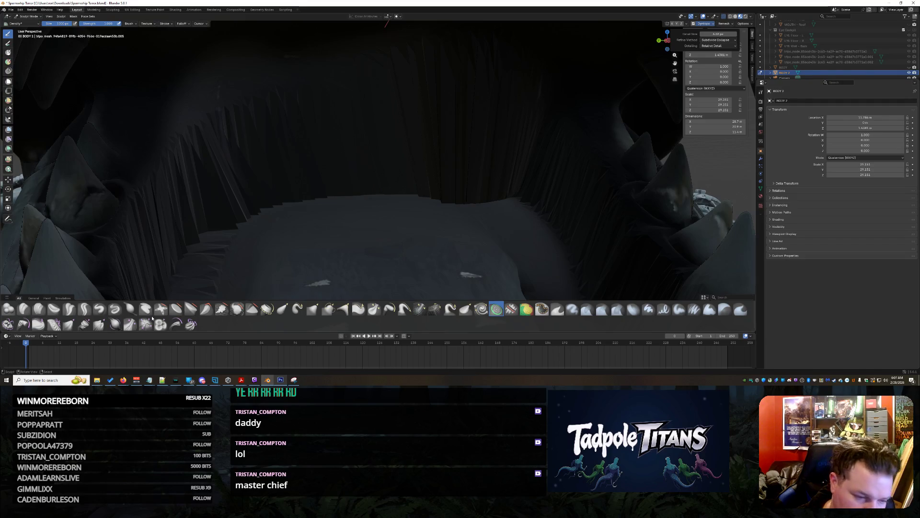
left_click(191, 310)
- Flatten the cave floor with Plateau, then fill the dark floor patches and right-wall crack with Scrape/Fill
mouse_move(415, 195)
left_mouse_down()
mouse_move(402, 140)
mouse_move(528, 192)
mouse_move(469, 154)
mouse_move(201, 139)
mouse_move(389, 86)
mouse_move(580, 158)
mouse_move(456, 172)
mouse_move(429, 184)
left_mouse_up()
mouse_move(432, 206)
middle_mouse_down()
mouse_move(466, 203)
mouse_move(360, 187)
mouse_move(322, 200)
mouse_move(359, 168)
mouse_move(422, 223)
middle_mouse_up()
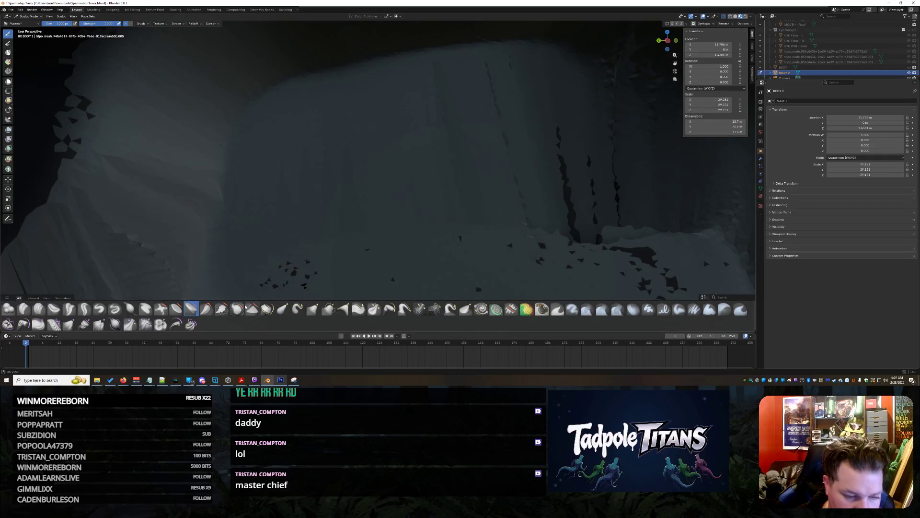
left_click(222, 309)
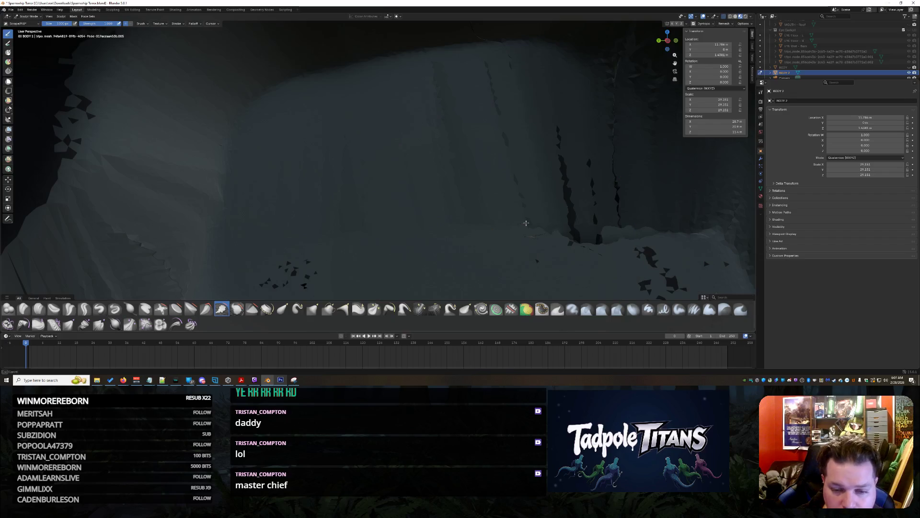
left_click_drag(525, 223, 541, 208)
left_click_drag(340, 269, 278, 284)
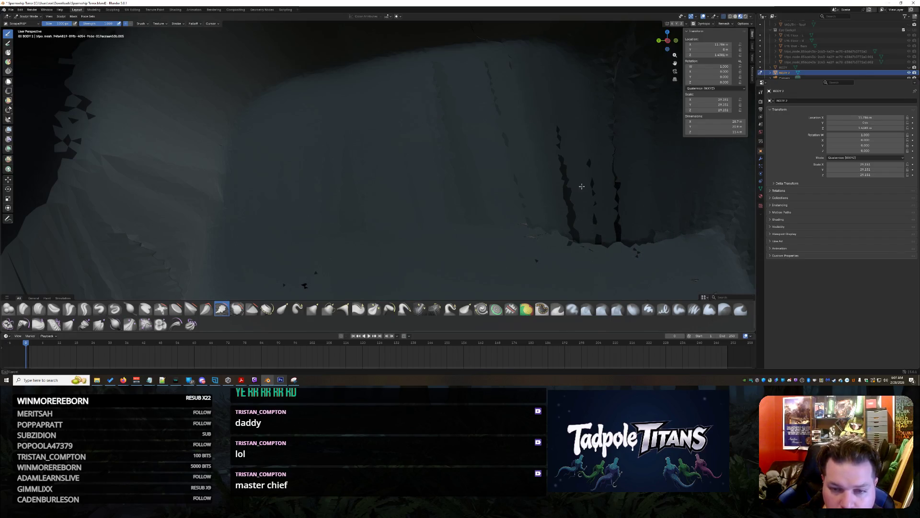
left_click_drag(565, 156, 566, 197)
- Scrape the ceiling edge, upper ceiling and right wall into a smoother blend
left_click_drag(289, 80, 383, 91)
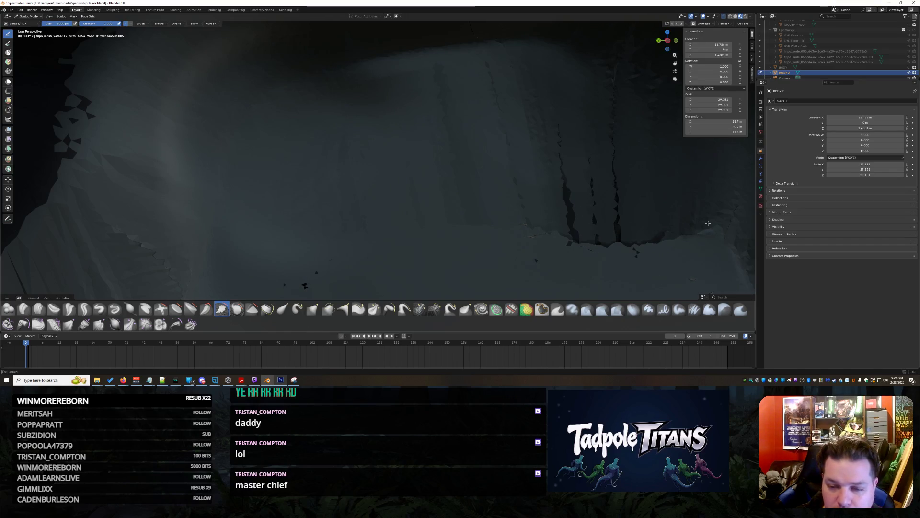
left_click_drag(408, 44, 514, 42)
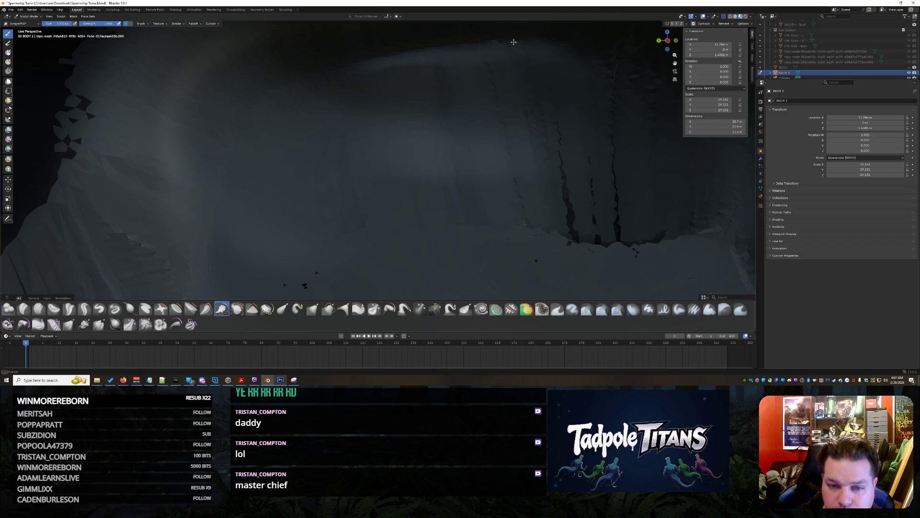
left_click_drag(448, 154, 455, 113)
left_click_drag(463, 159, 425, 77)
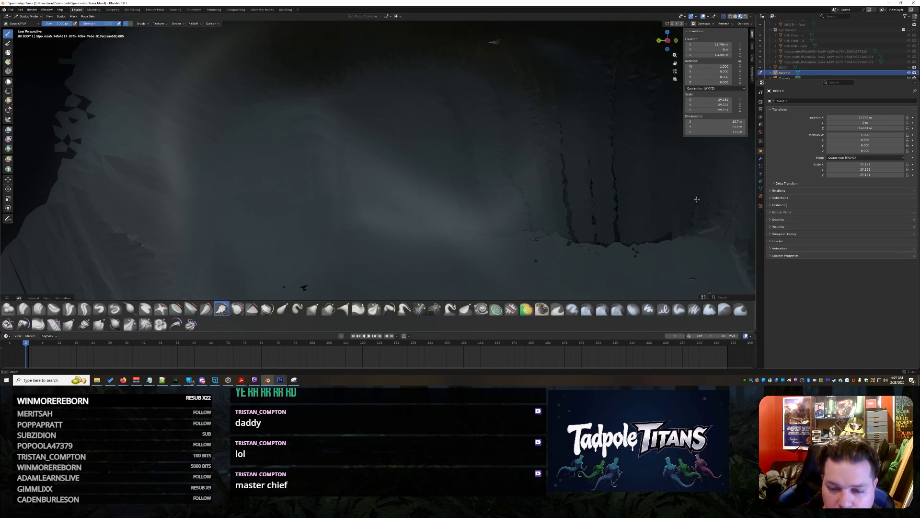
- Try Trim, then with Plateau smooth the cave floor and wall into a softer mound
left_click(252, 309)
scroll(388, 216, "down", 1)
left_click(191, 309)
mouse_move(483, 263)
middle_mouse_down()
mouse_move(458, 211)
mouse_move(443, 211)
middle_mouse_up()
scroll(475, 260, "down", 8)
scroll(454, 189, "up", 12)
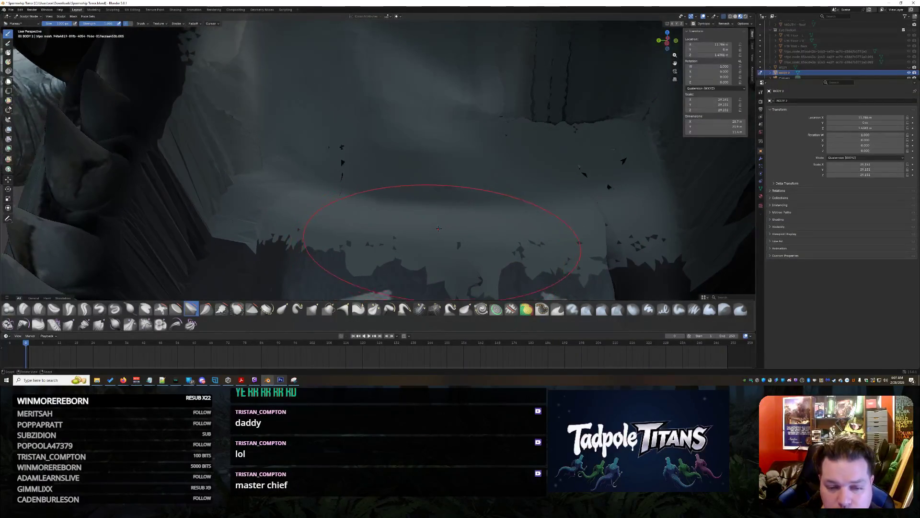
mouse_move(441, 212)
left_mouse_down()
mouse_move(479, 110)
mouse_move(521, 90)
mouse_move(547, 129)
mouse_move(613, 163)
mouse_move(567, 99)
mouse_move(564, 132)
mouse_move(623, 250)
mouse_move(695, 268)
mouse_move(382, 94)
mouse_move(569, 137)
mouse_move(480, 122)
mouse_move(342, 125)
left_mouse_up()
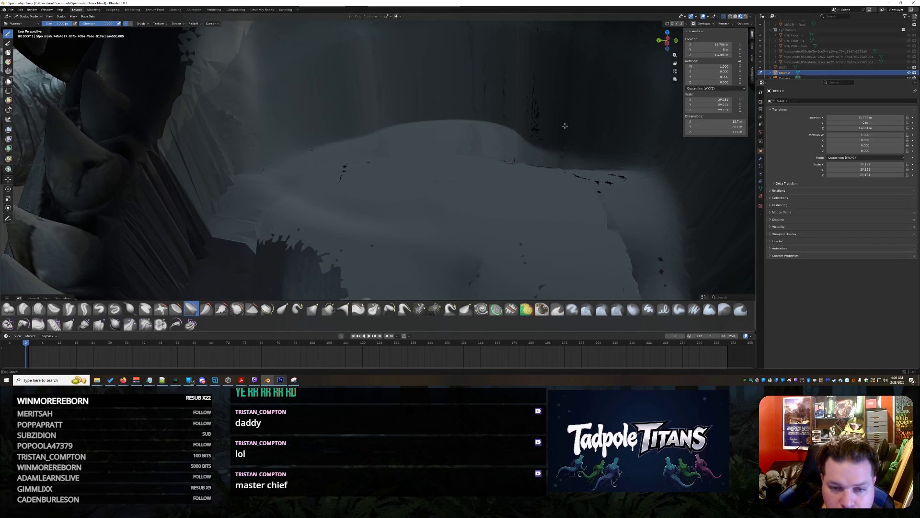
mouse_move(484, 135)
middle_mouse_down()
mouse_move(495, 139)
mouse_move(474, 144)
mouse_move(469, 201)
middle_mouse_up()
mouse_move(457, 241)
left_mouse_down()
mouse_move(507, 171)
mouse_move(494, 191)
mouse_move(294, 229)
mouse_move(285, 252)
left_mouse_up()
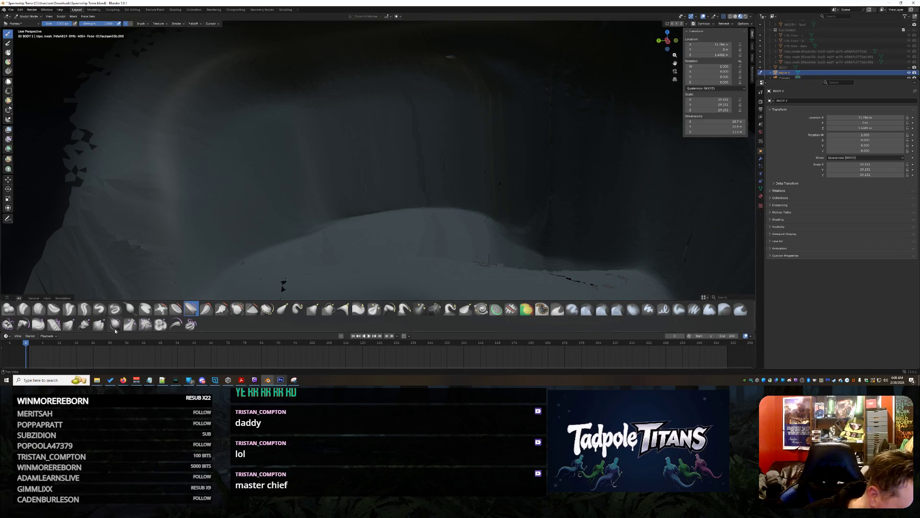
- Run an Expand/Contract Cloth brush stroke over the cave surface
left_click(53, 324)
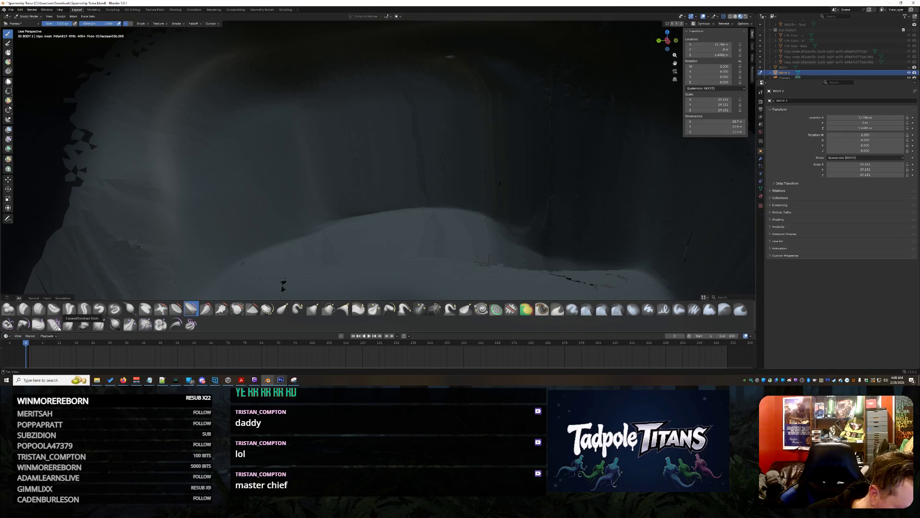
left_click_drag(395, 227, 379, 218)
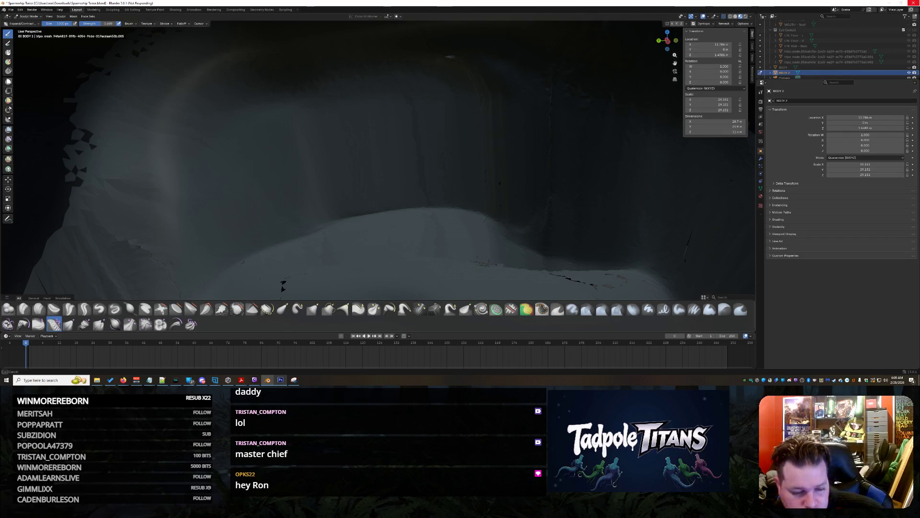
mouse_move(124, 381)
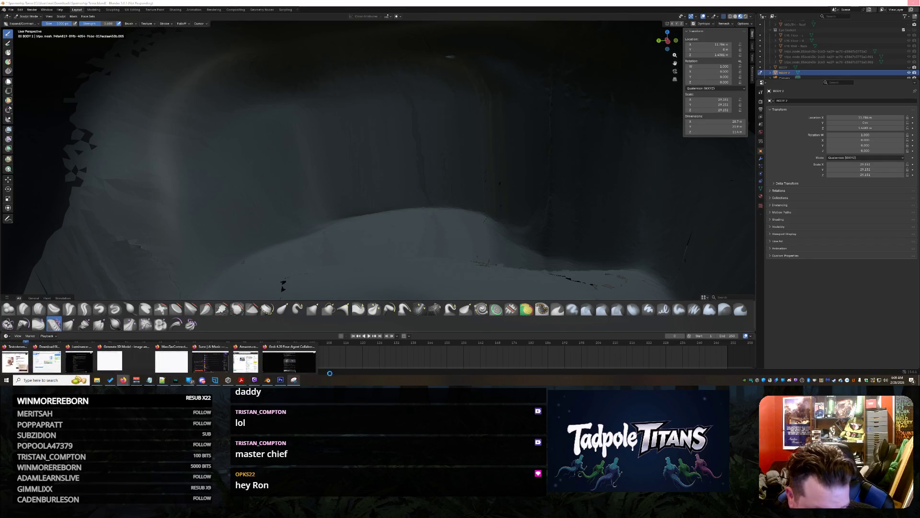
left_click(289, 357)
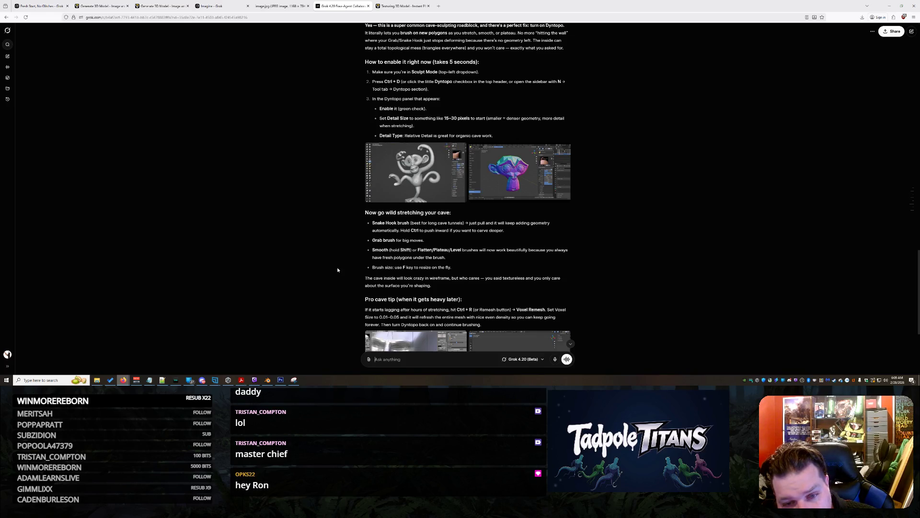
scroll(337, 270, "down", 2)
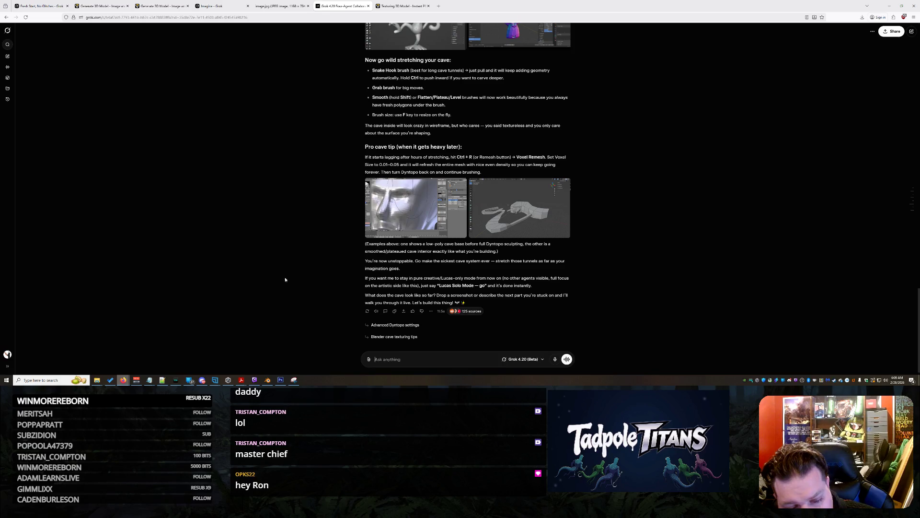
left_click(268, 379)
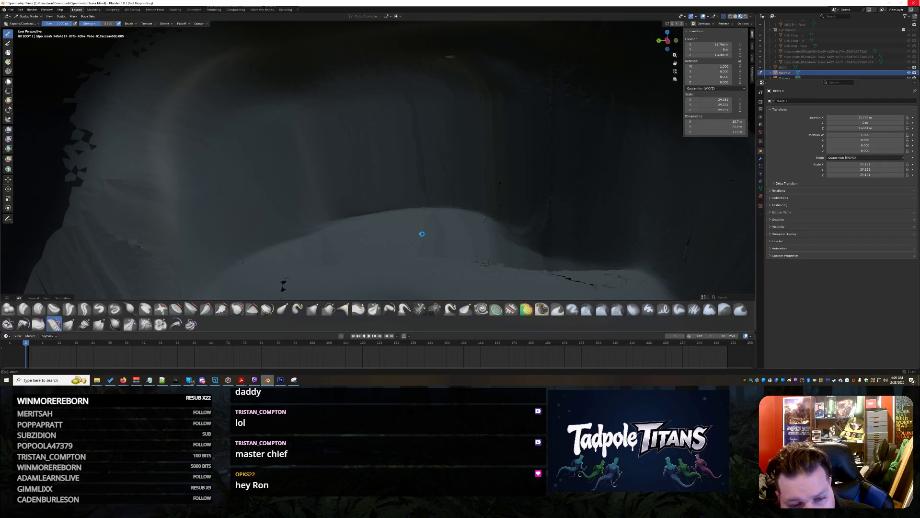